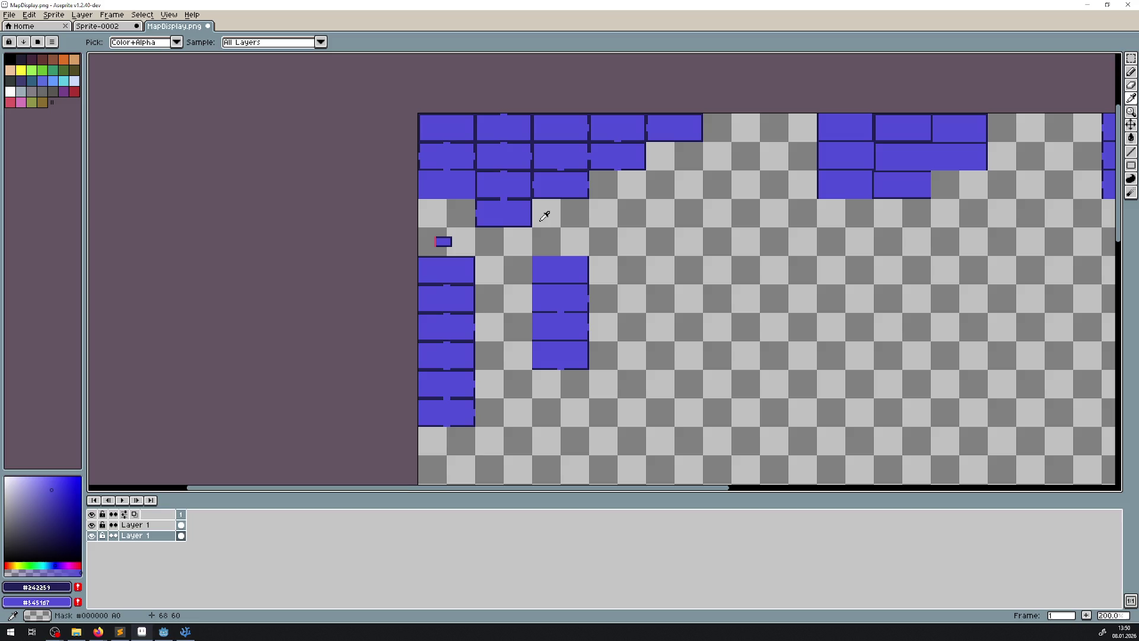
- Bring the left room columns and the marker area of MapDisplay.png into view
mouse_move(581, 286)
left_mouse_down()
mouse_move(534, 277)
mouse_move(412, 297)
left_mouse_up()
scroll(412, 294, "up", 1)
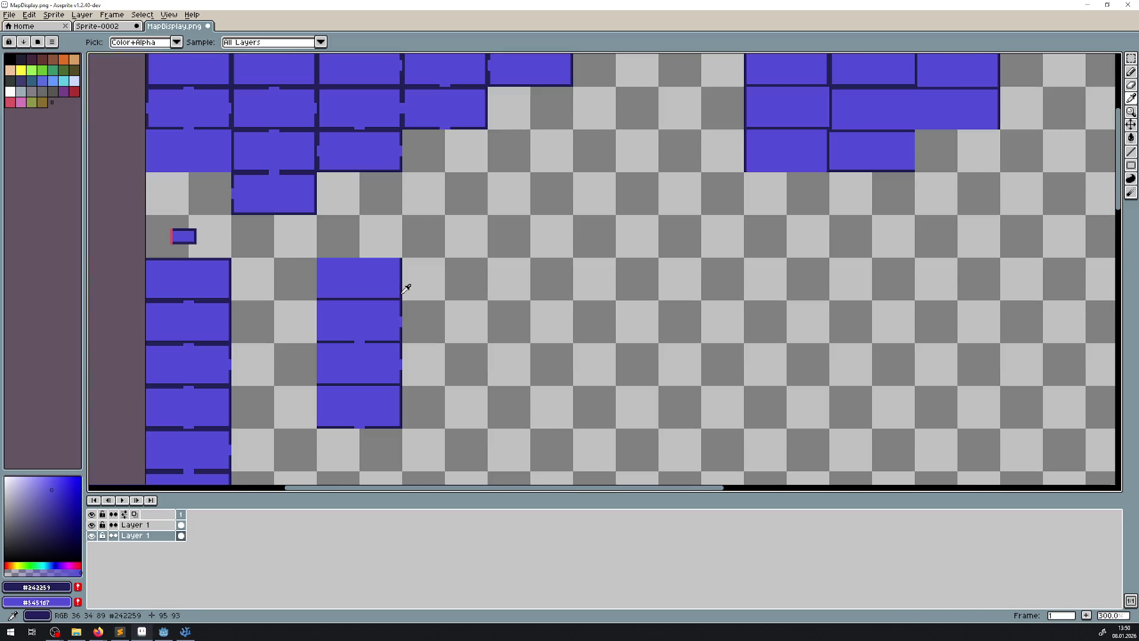
scroll(545, 226, "up", 2)
scroll(544, 226, "left", 2)
scroll(923, 188, "right", 1)
key("m")
scroll(445, 257, "left", 5)
scroll(445, 257, "down", 2)
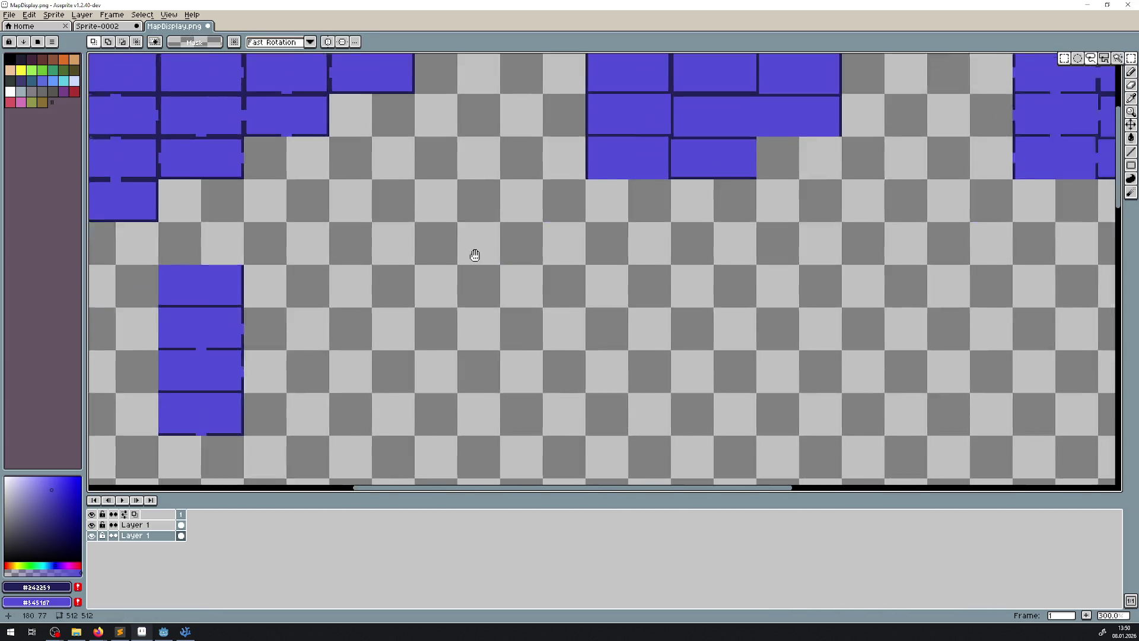
scroll(182, 354, "left", 2)
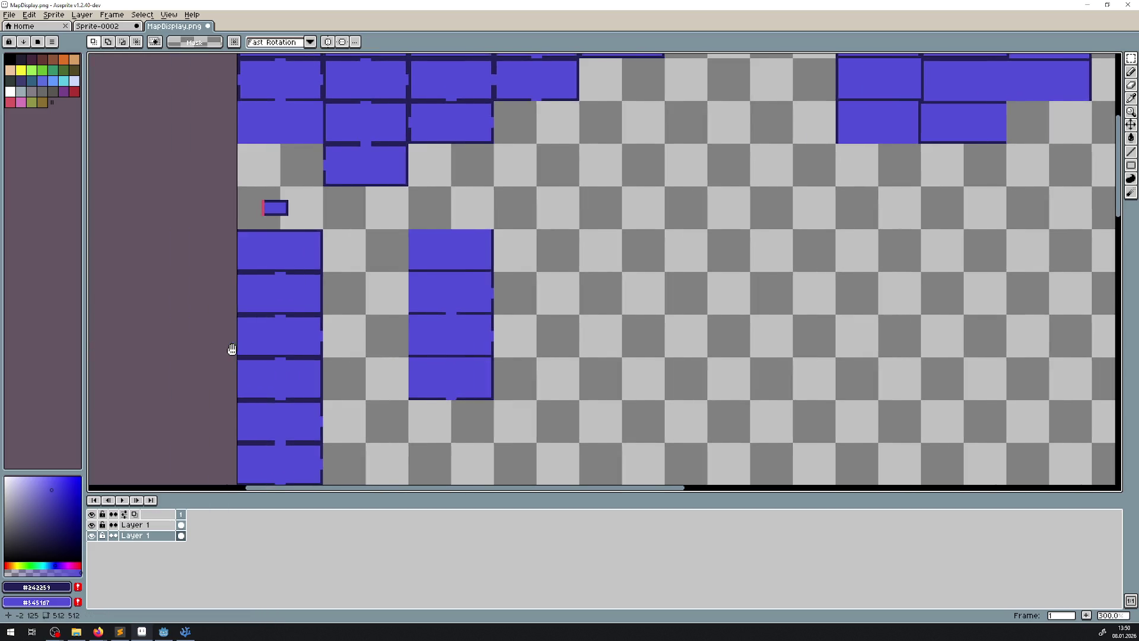
scroll(140, 364, "right", 1)
scroll(308, 270, "up", 2)
key("i")
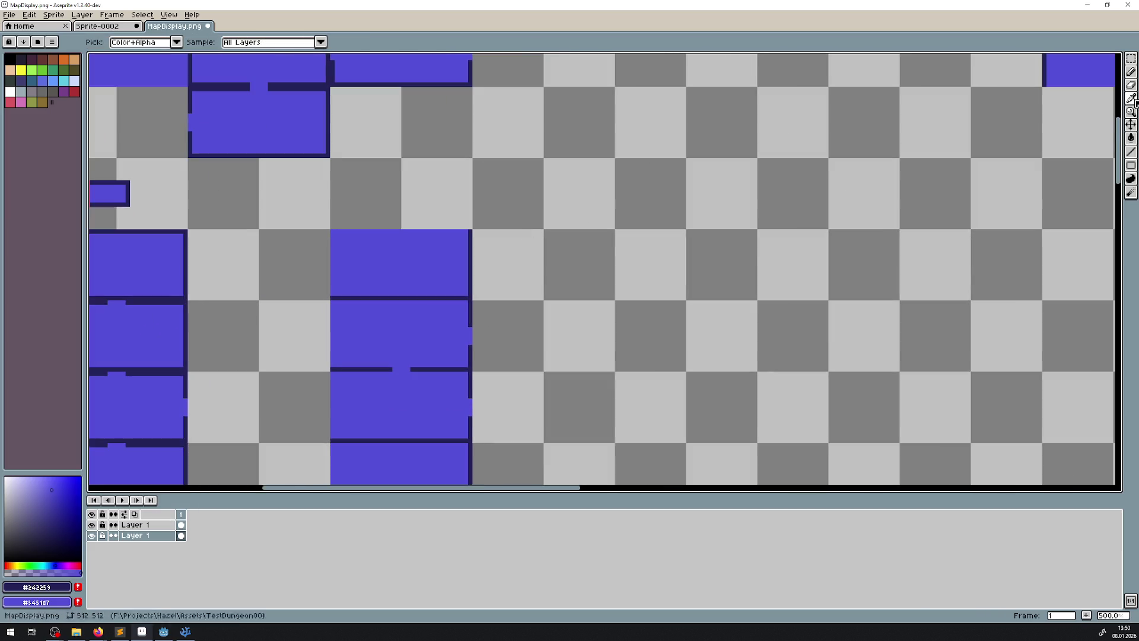
scroll(172, 184, "up", 1)
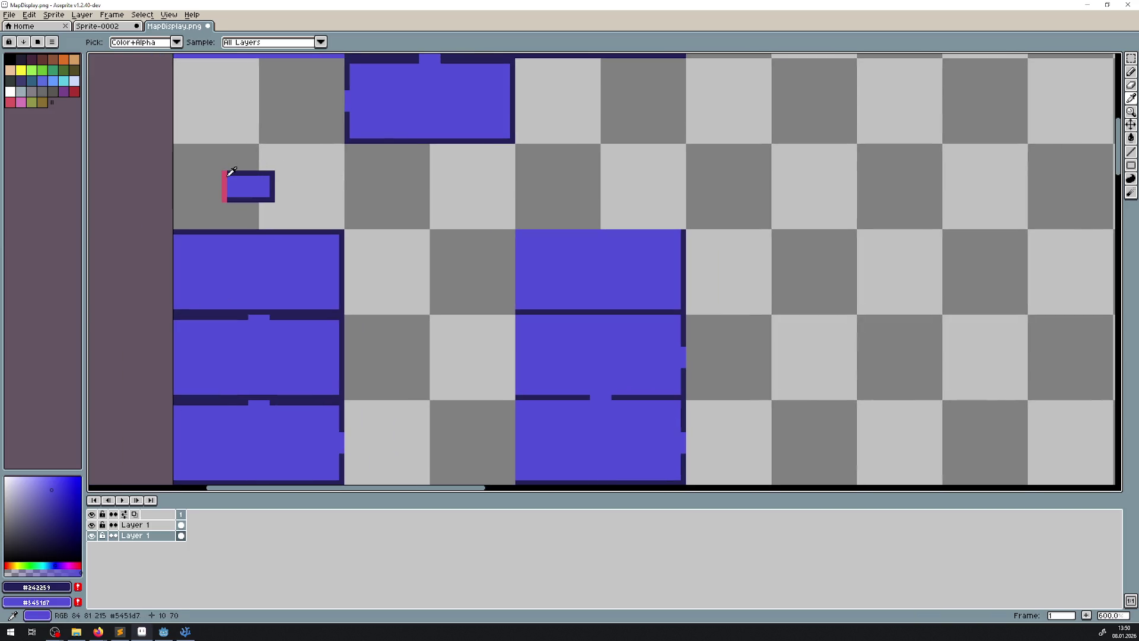
- Merge the upper Layer 1 down into one layer, then pick pink primary and dark navy secondary
left_click(140, 527)
right_click(140, 528)
left_click(167, 596)
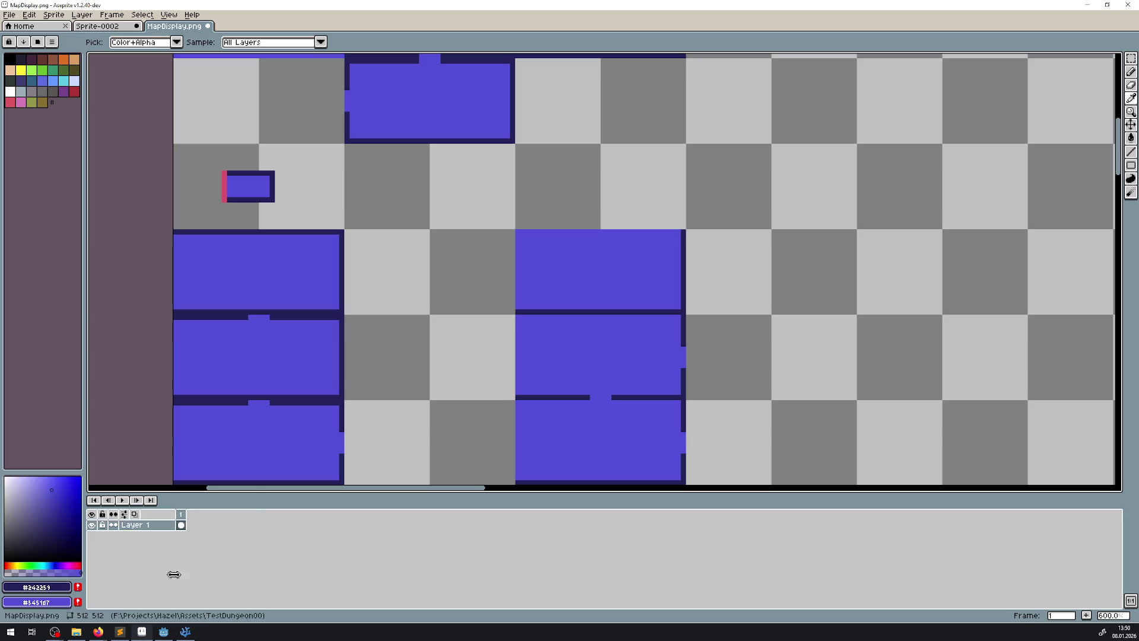
left_click(225, 183)
right_click(228, 173)
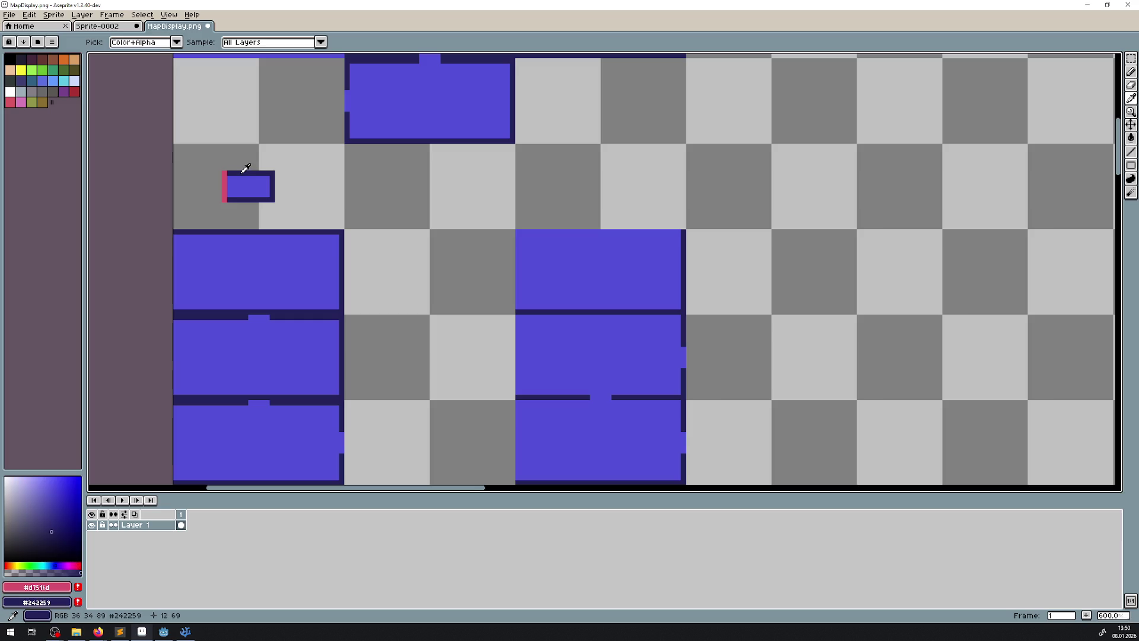
- Draw pink and navy edges of a second small marker right of the first with lines
left_click(1132, 152)
scroll(532, 212, "up", 3)
scroll(363, 170, "left", 5)
scroll(666, 252, "right", 3)
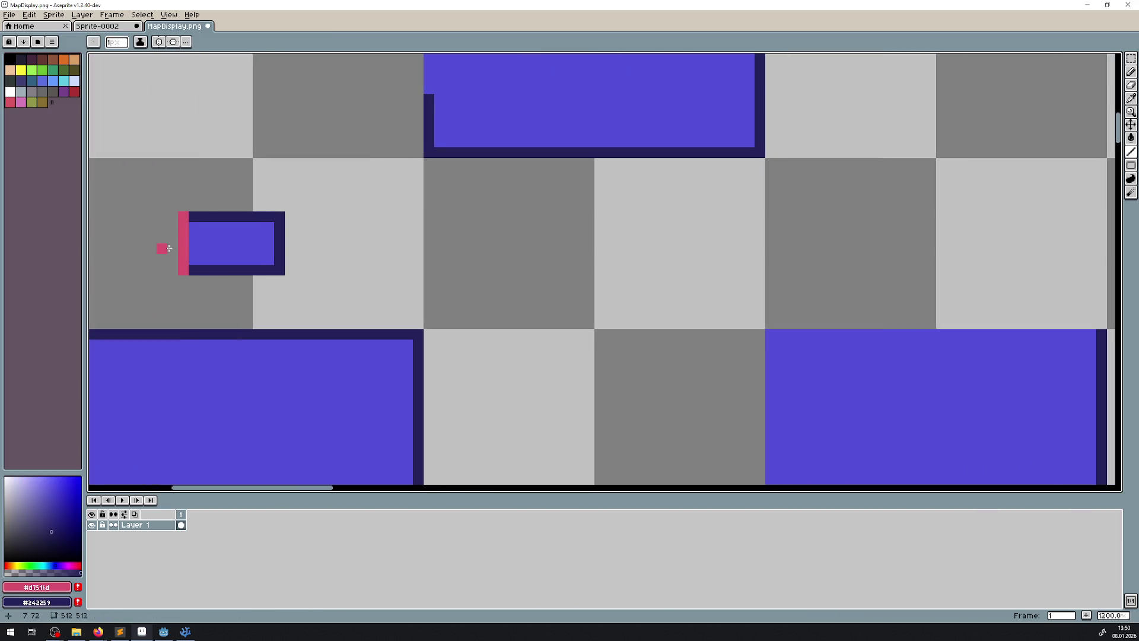
left_click_drag(181, 271, 183, 215)
scroll(519, 267, "right", 5)
left_click_drag(528, 281, 526, 229)
scroll(386, 237, "left", 5)
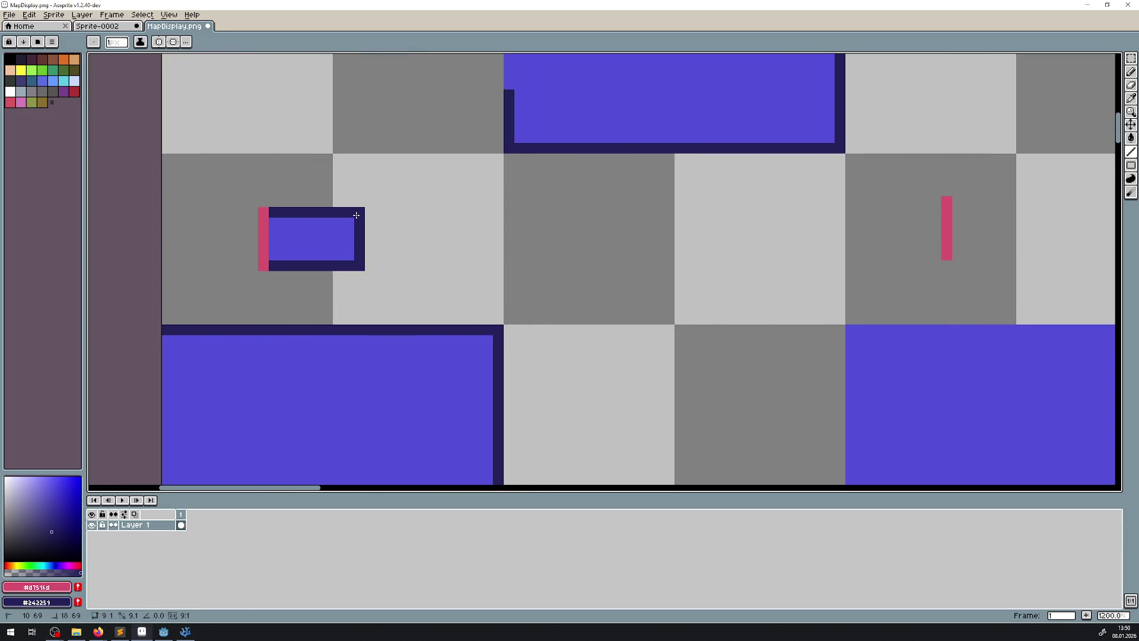
scroll(439, 257, "right", 5)
mouse_move(543, 210)
left_mouse_down()
mouse_move(633, 215)
mouse_move(626, 262)
mouse_move(551, 264)
left_mouse_up()
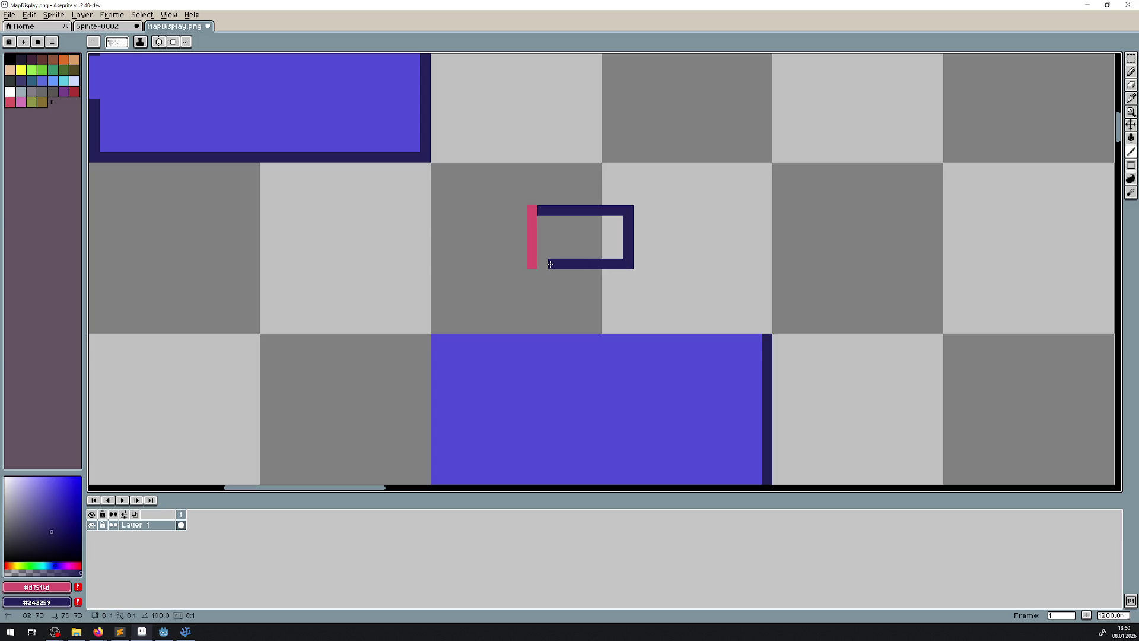
scroll(626, 266, "down", 3)
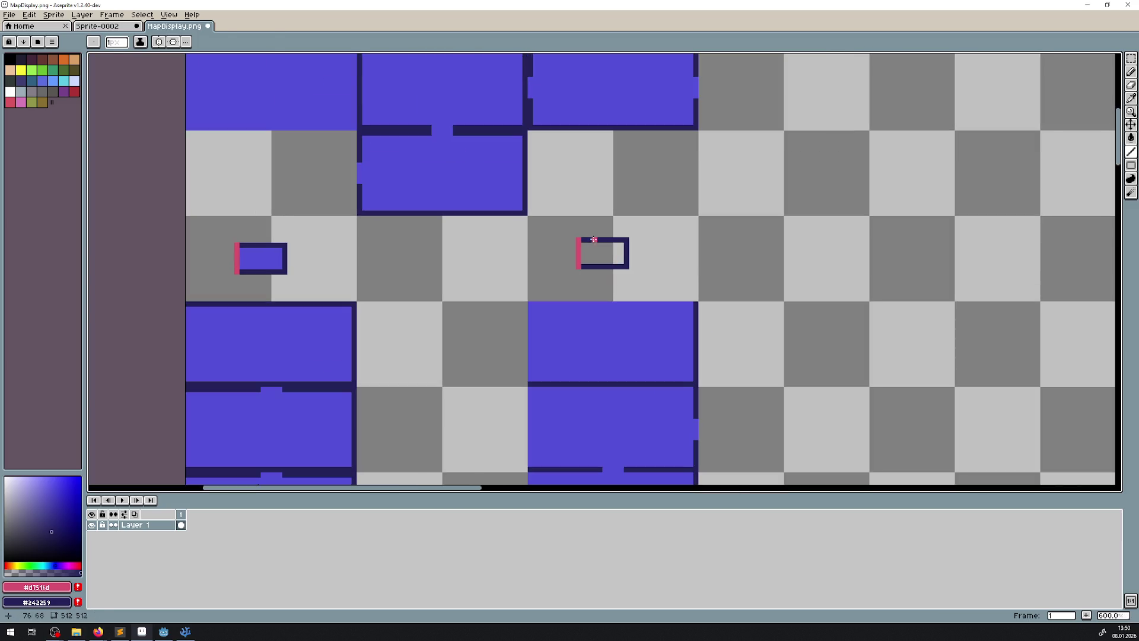
- Try paint-bucket fills on the new marker (navy interior, pink outline), undoing both
key("g")
right_click(596, 246)
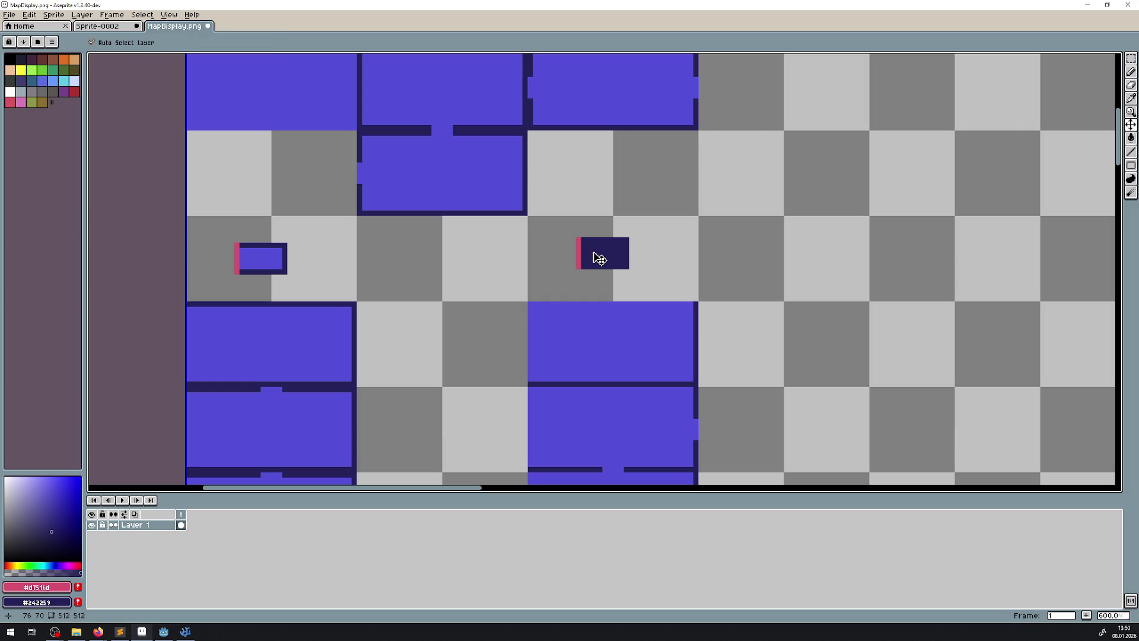
key("ctrl+z")
left_click_drag(670, 247, 549, 241)
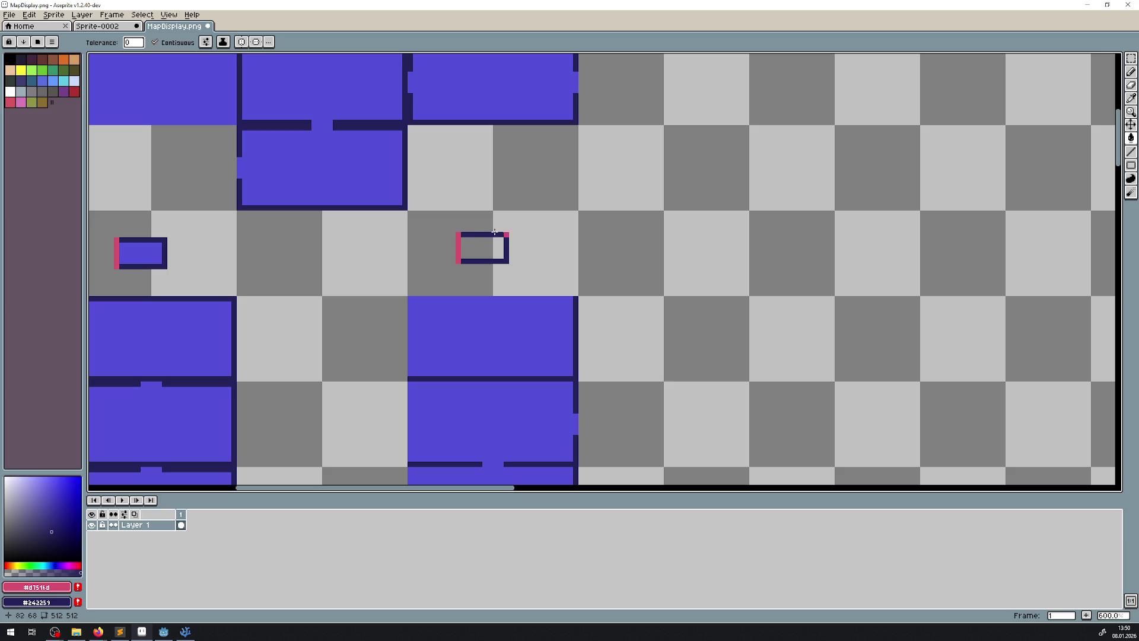
scroll(469, 239, "up", 1)
left_click_drag(510, 270, 493, 131)
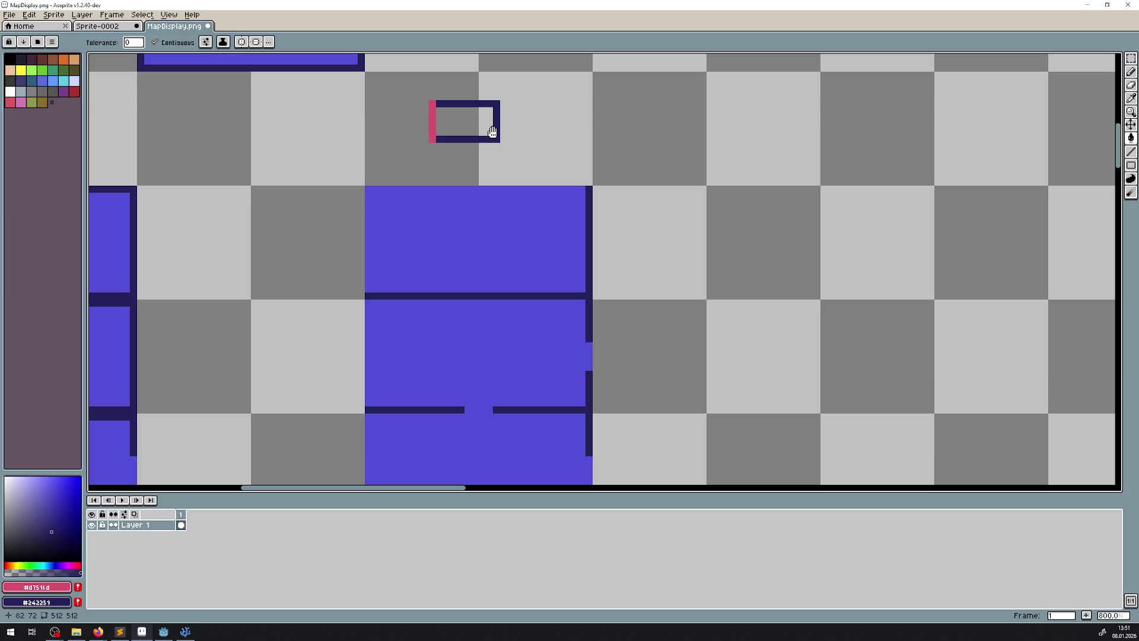
mouse_move(492, 132)
left_mouse_down()
mouse_move(557, 54)
mouse_move(502, 193)
left_mouse_up()
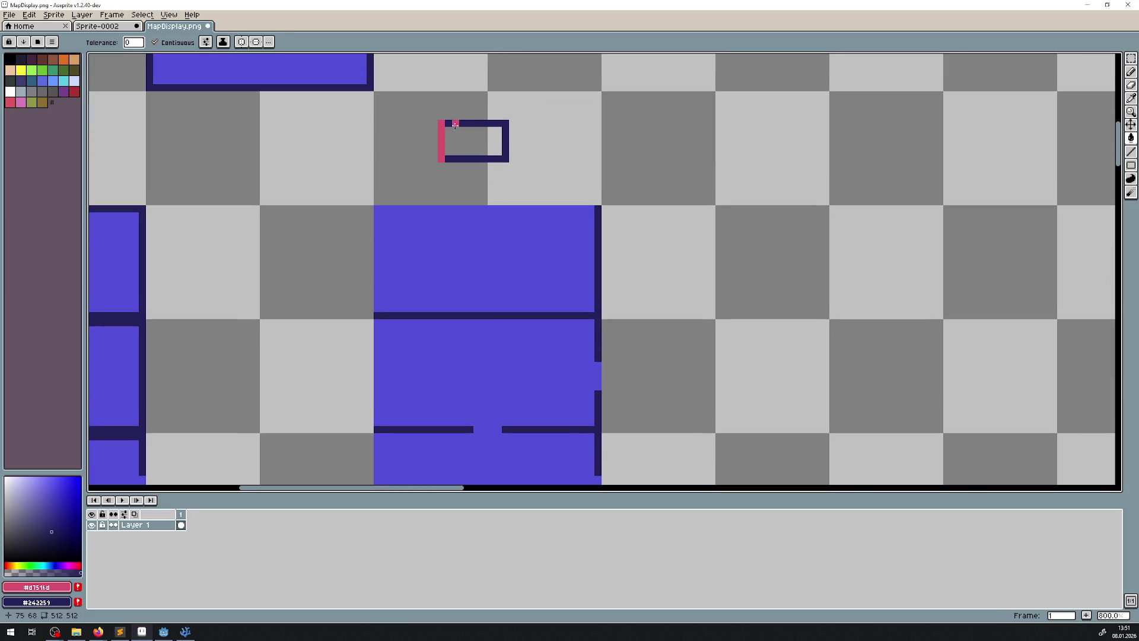
left_click(450, 123)
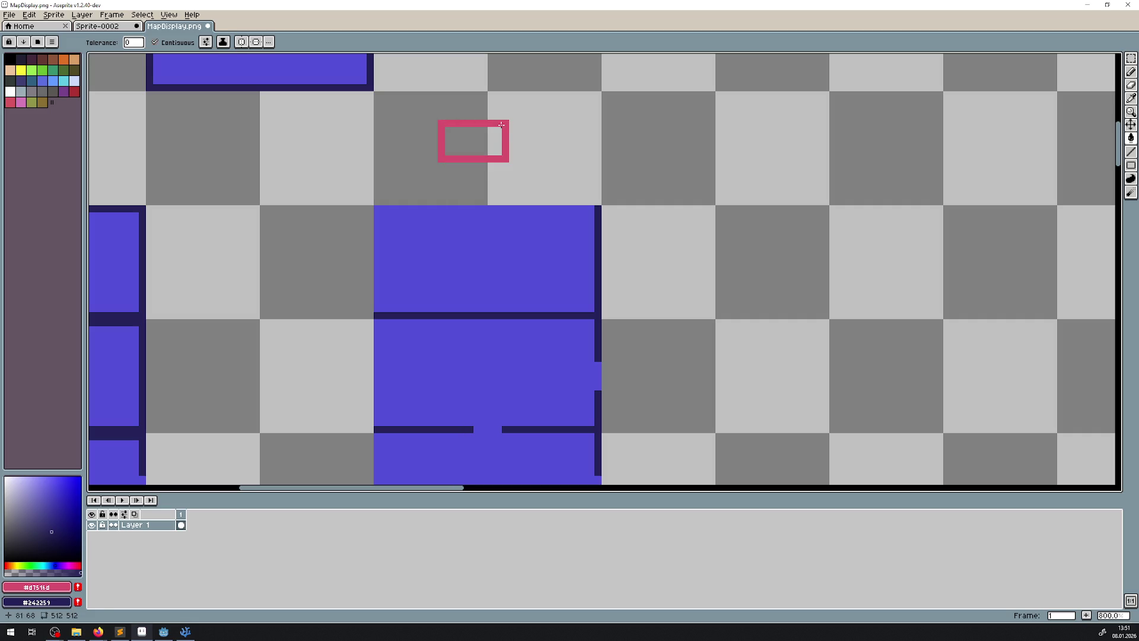
key("ctrl+z")
- Pencil the new marker's top edge in pink
key("b")
left_click(449, 123)
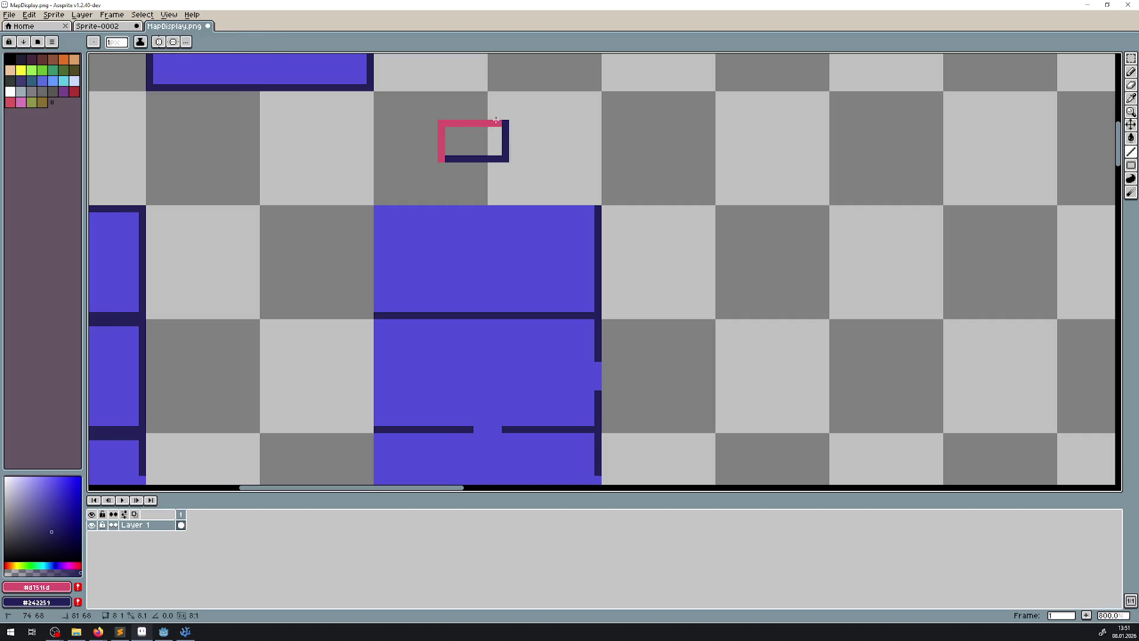
scroll(528, 170, "down", 2)
scroll(544, 194, "down", 1)
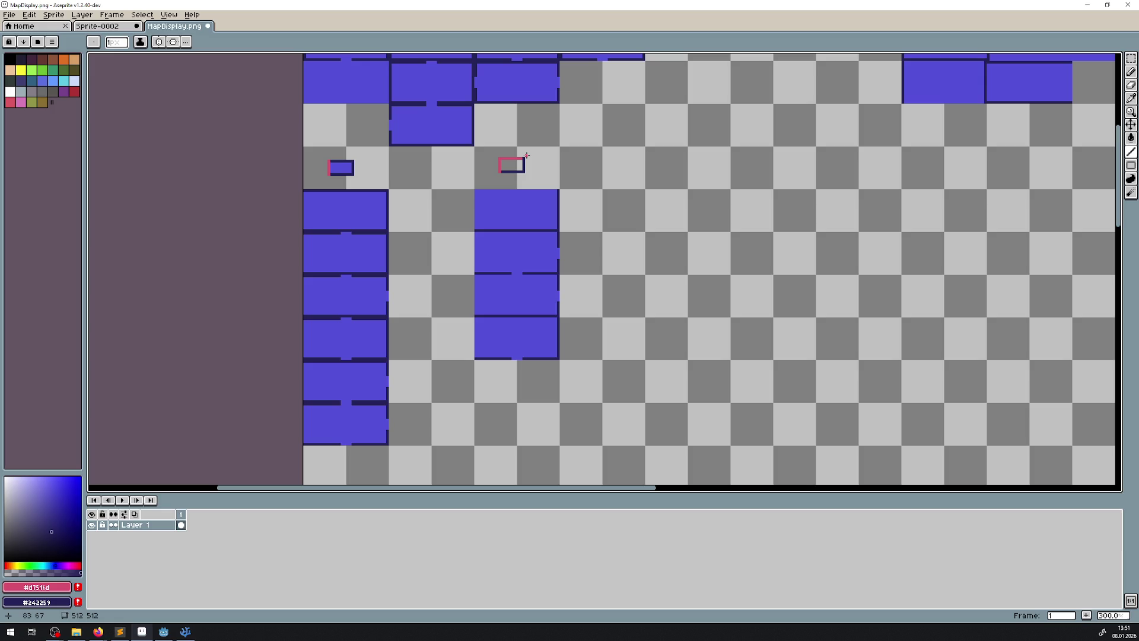
- Select the right middle blue brick and move it beneath another brick
mouse_move(728, 155)
left_mouse_down()
mouse_move(506, 303)
mouse_move(515, 280)
left_mouse_up()
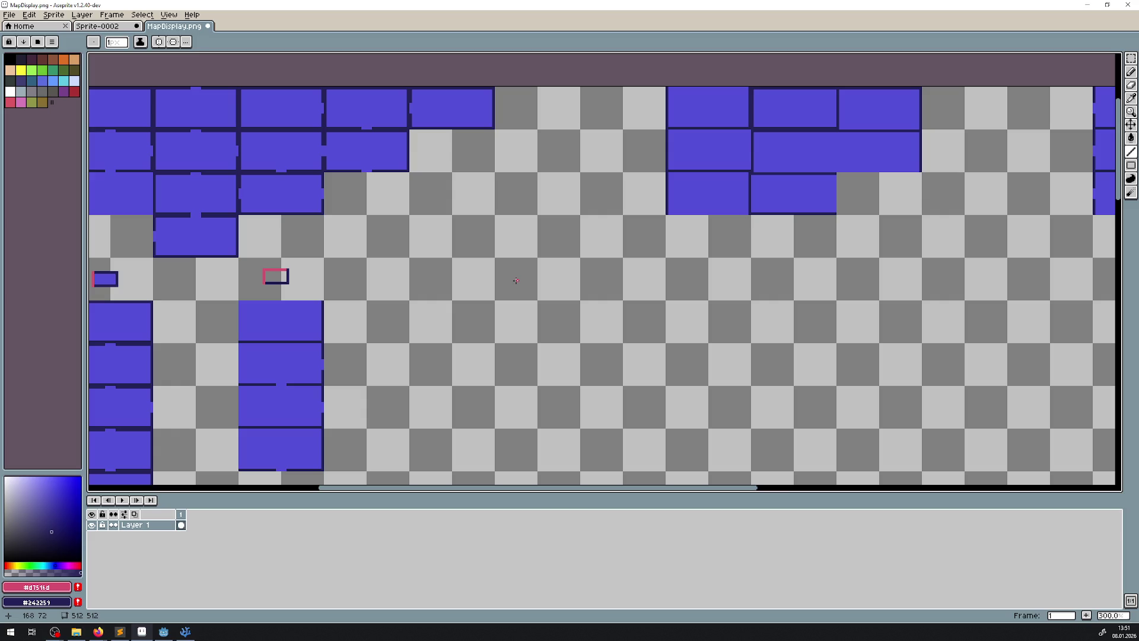
left_click_drag(777, 279, 515, 286)
left_click(1131, 58)
mouse_move(297, 148)
left_mouse_down()
mouse_move(560, 107)
mouse_move(559, 153)
left_mouse_up()
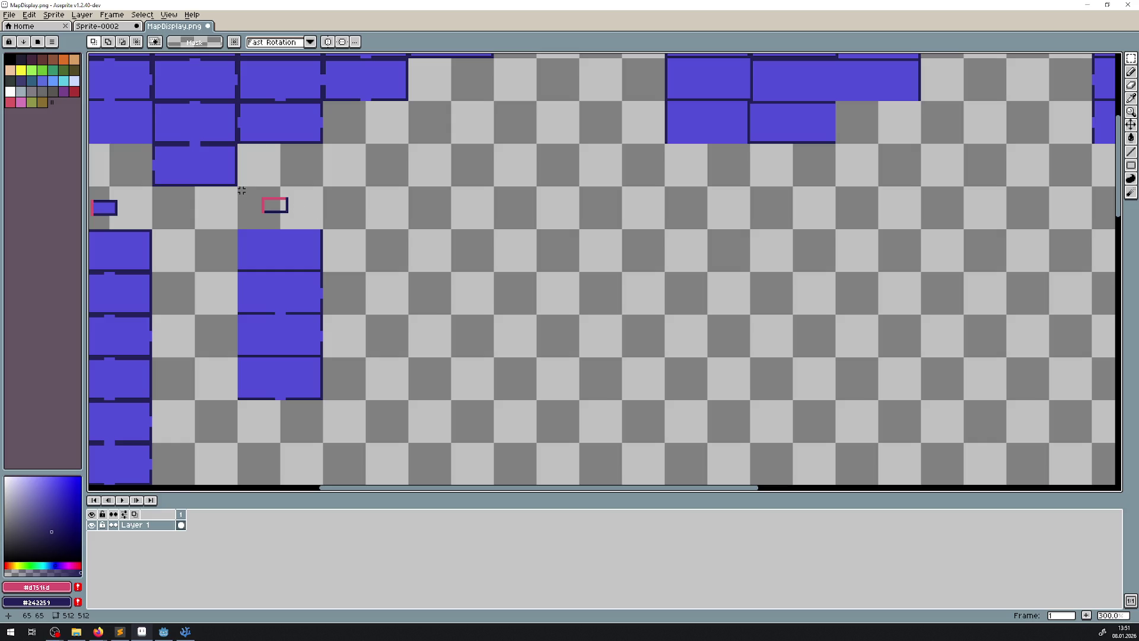
scroll(242, 193, "down", 1)
scroll(262, 196, "left", 3)
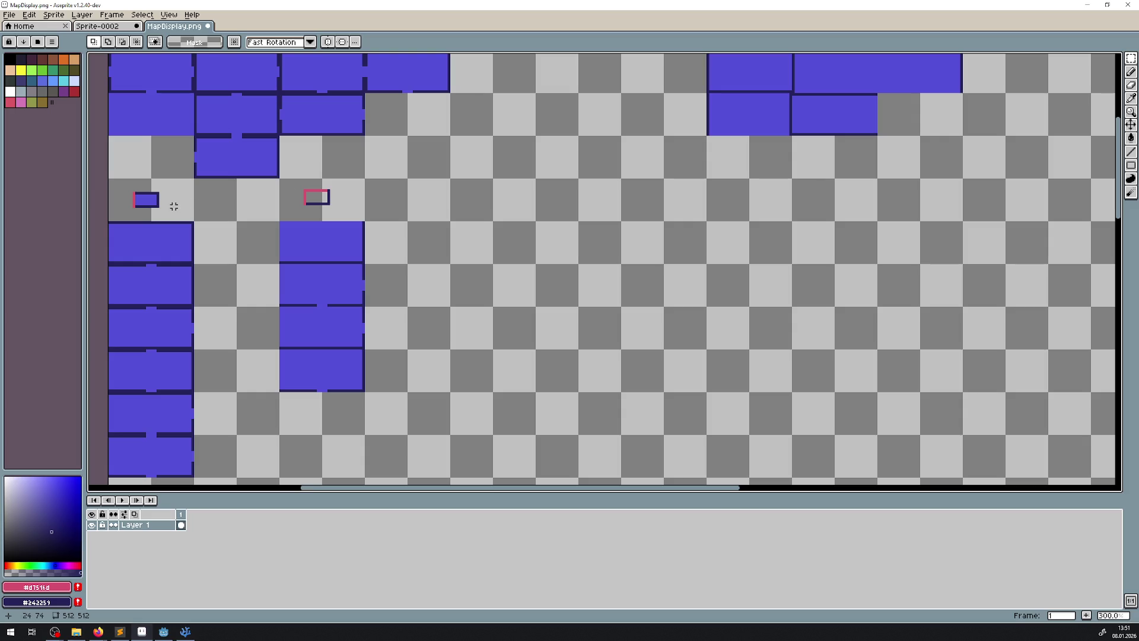
scroll(508, 221, "right", 3)
scroll(438, 190, "up", 3)
mouse_move(577, 178)
left_mouse_down()
mouse_move(427, 242)
mouse_move(407, 178)
mouse_move(311, 153)
left_mouse_up()
scroll(424, 212, "up", 2)
left_click_drag(351, 201, 270, 478)
scroll(415, 234, "down", 3)
scroll(415, 233, "left", 3)
mouse_move(455, 362)
left_mouse_down()
mouse_move(439, 237)
mouse_move(421, 247)
left_mouse_up()
scroll(816, 178, "up", 5)
scroll(816, 178, "right", 8)
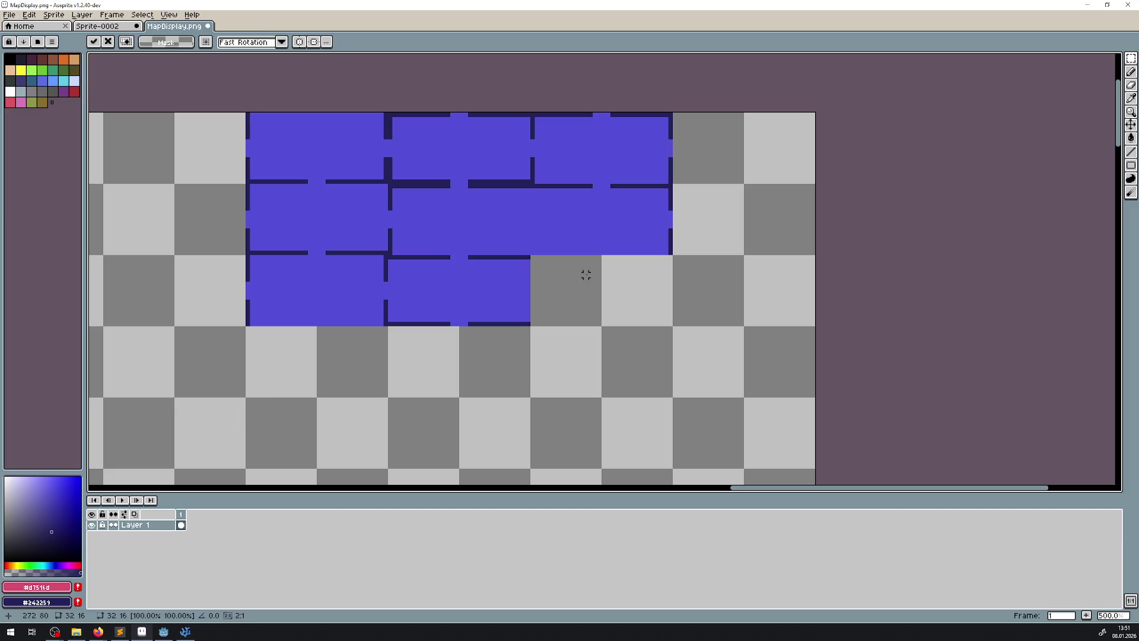
left_click_drag(675, 253, 532, 185)
scroll(567, 246, "down", 2)
scroll(627, 229, "left", 5)
mouse_move(831, 137)
left_mouse_down()
mouse_move(374, 397)
mouse_move(363, 374)
mouse_move(363, 479)
mouse_move(361, 351)
mouse_move(453, 247)
left_mouse_up()
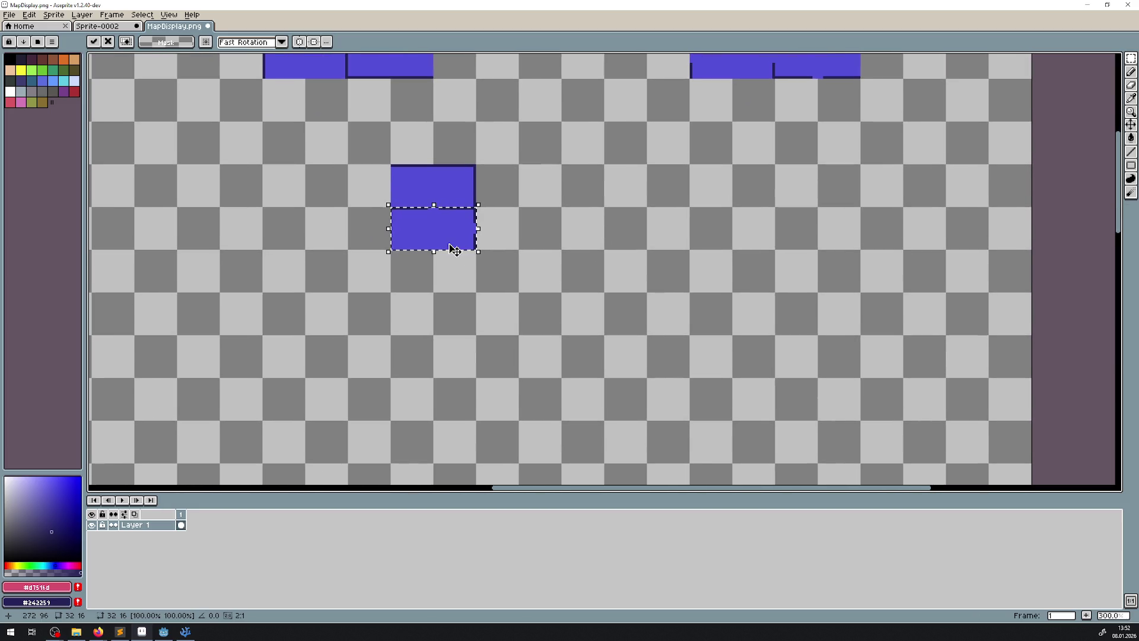
- Duplicate the lower brick directly below itself and drop the copy with Ctrl+D
scroll(457, 269, "up", 3)
scroll(463, 250, "down", 2)
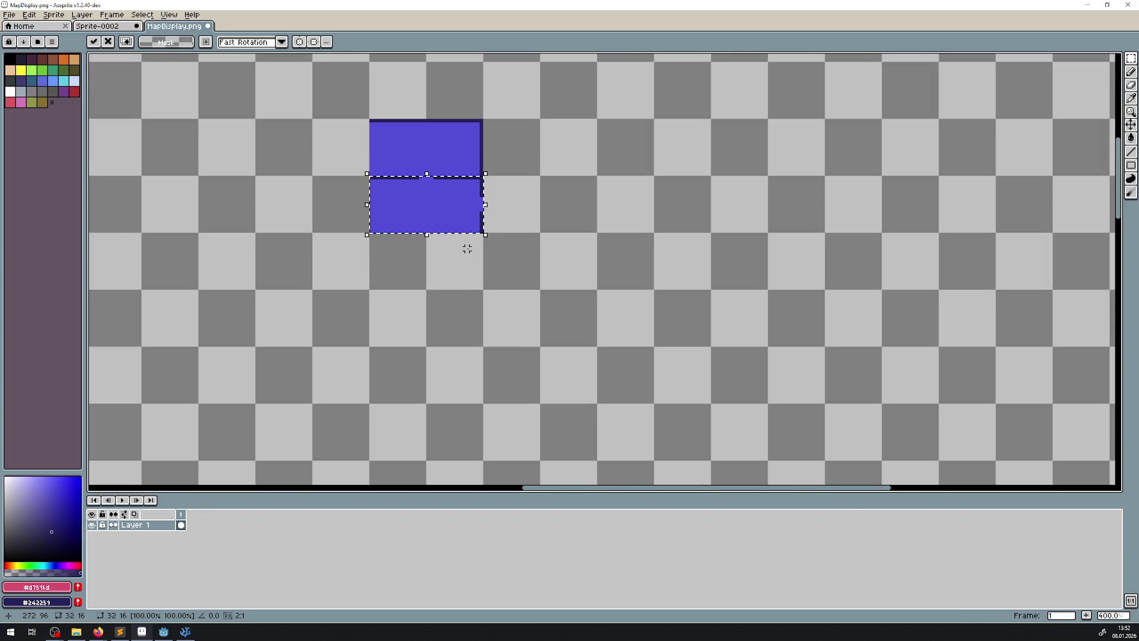
mouse_move(306, 252)
left_mouse_down()
mouse_move(725, 234)
mouse_move(458, 285)
left_mouse_up()
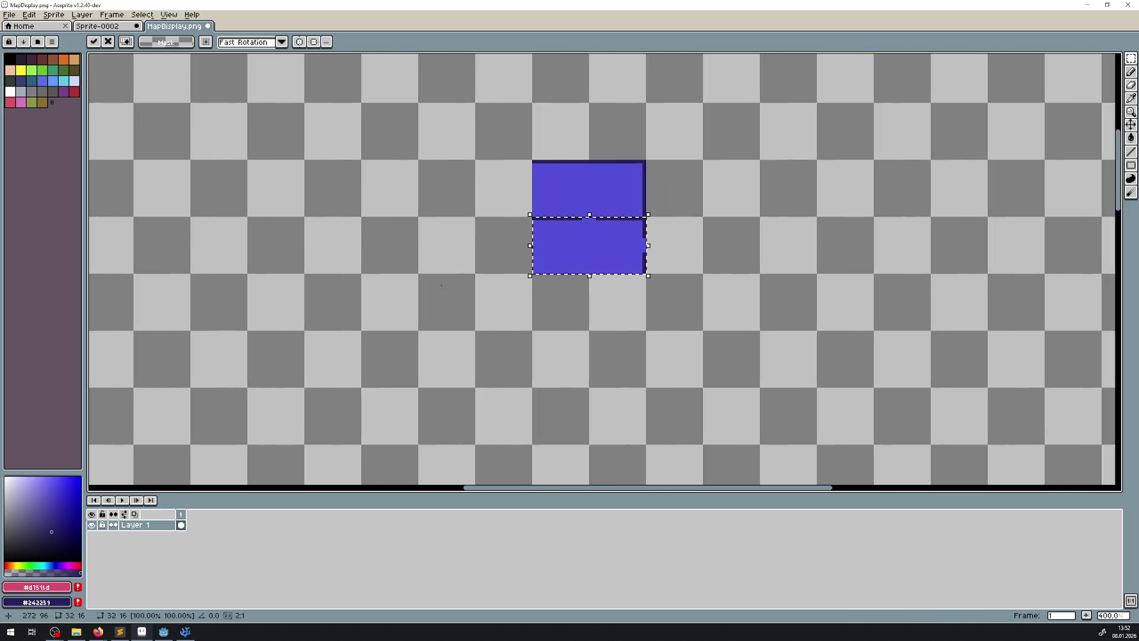
left_click_drag(569, 245, 580, 380)
key("ctrl+d")
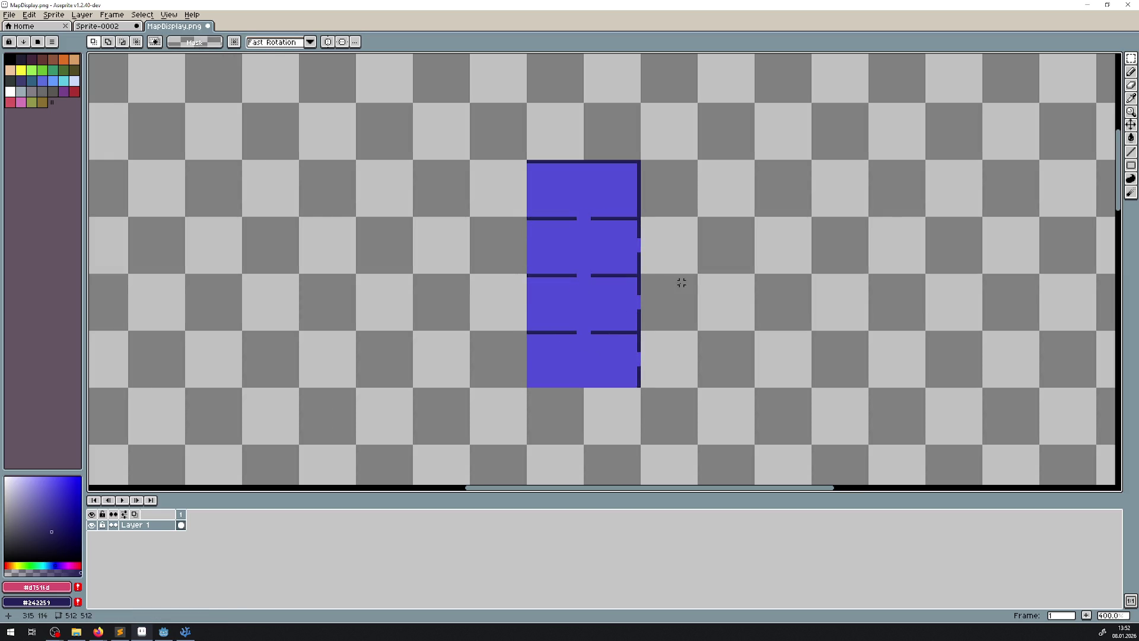
- Pick the dark navy outline as primary and the room blue as secondary colour
scroll(641, 231, "up", 2)
mouse_move(397, 191)
left_mouse_down()
mouse_move(1110, 138)
mouse_move(1100, 140)
left_mouse_up()
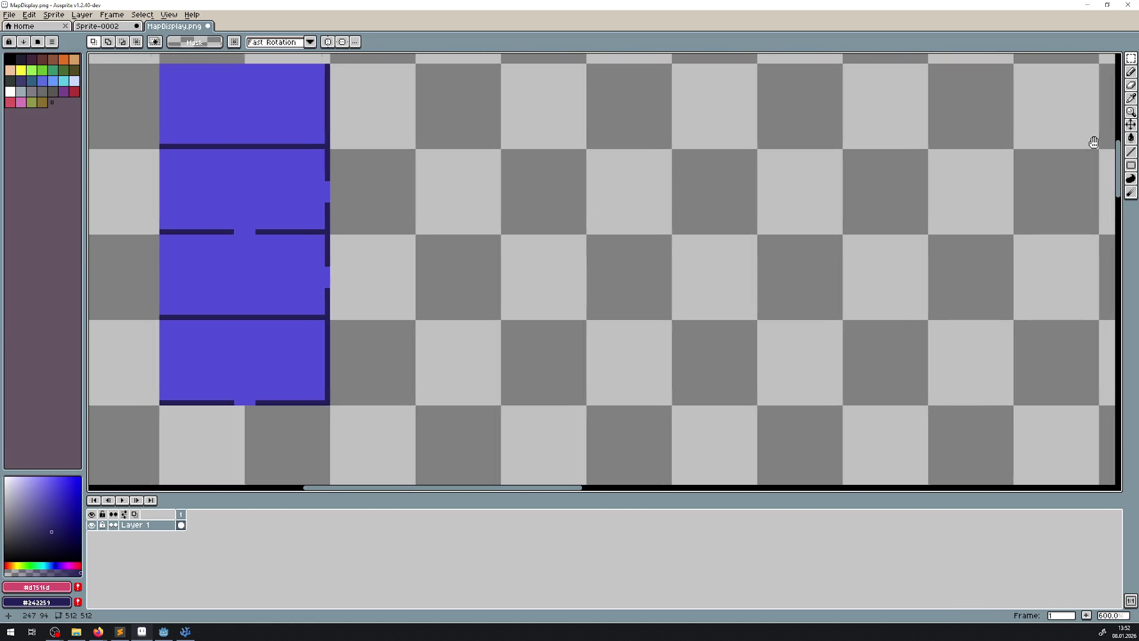
scroll(473, 244, "down", 1)
mouse_move(473, 244)
left_mouse_down()
mouse_move(930, 157)
mouse_move(870, 156)
mouse_move(605, 216)
left_mouse_up()
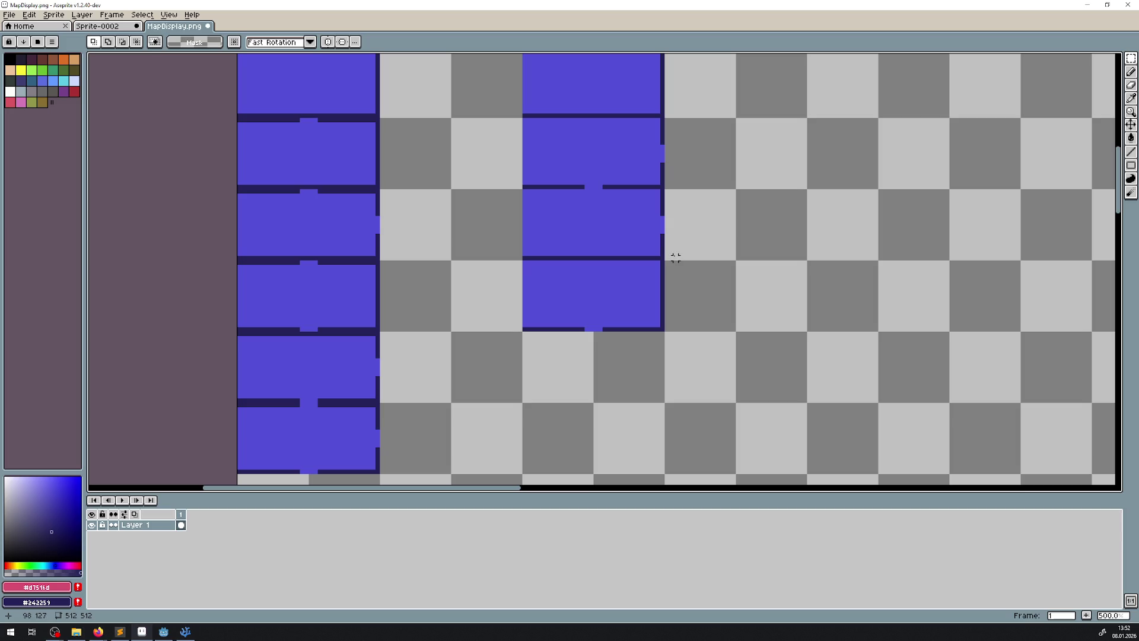
left_click_drag(680, 214, 484, 277)
left_click(1131, 152)
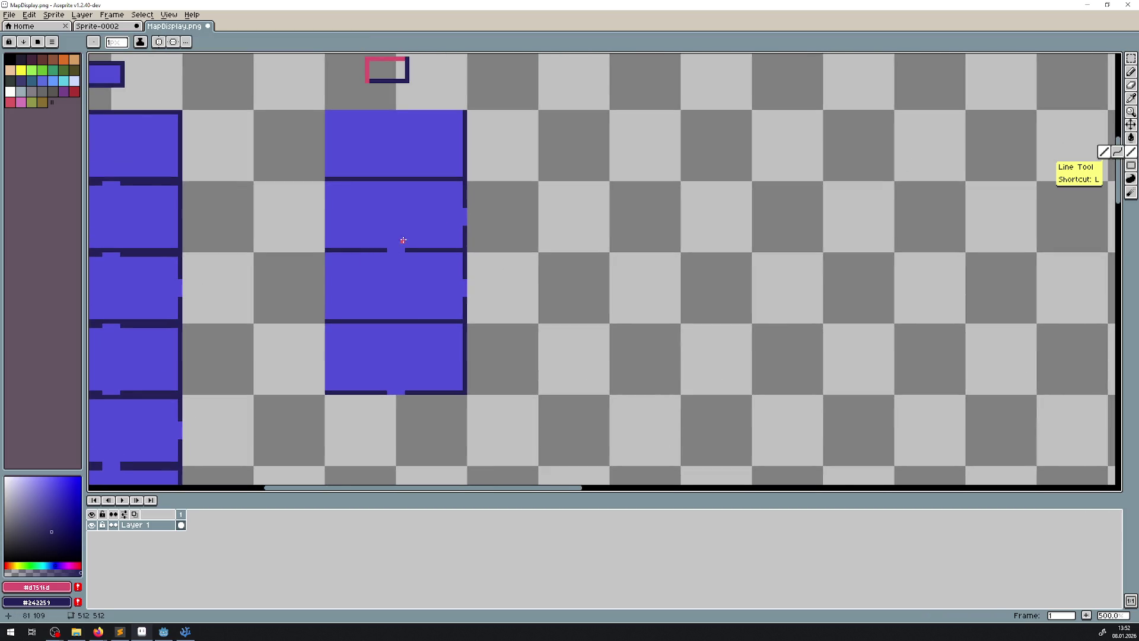
scroll(399, 241, "up", 2)
key("i")
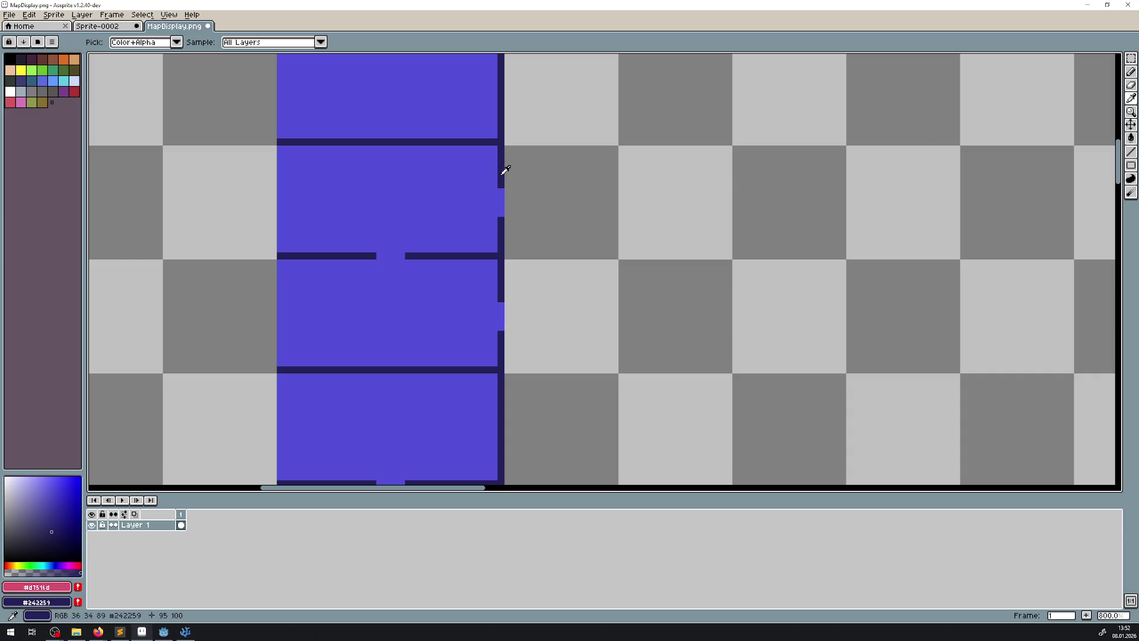
left_click(502, 172)
right_click(475, 279)
key("b")
- Touch up the column's lower-right corner, close the dark divider gap, and save the file
left_click_drag(485, 362, 475, 256)
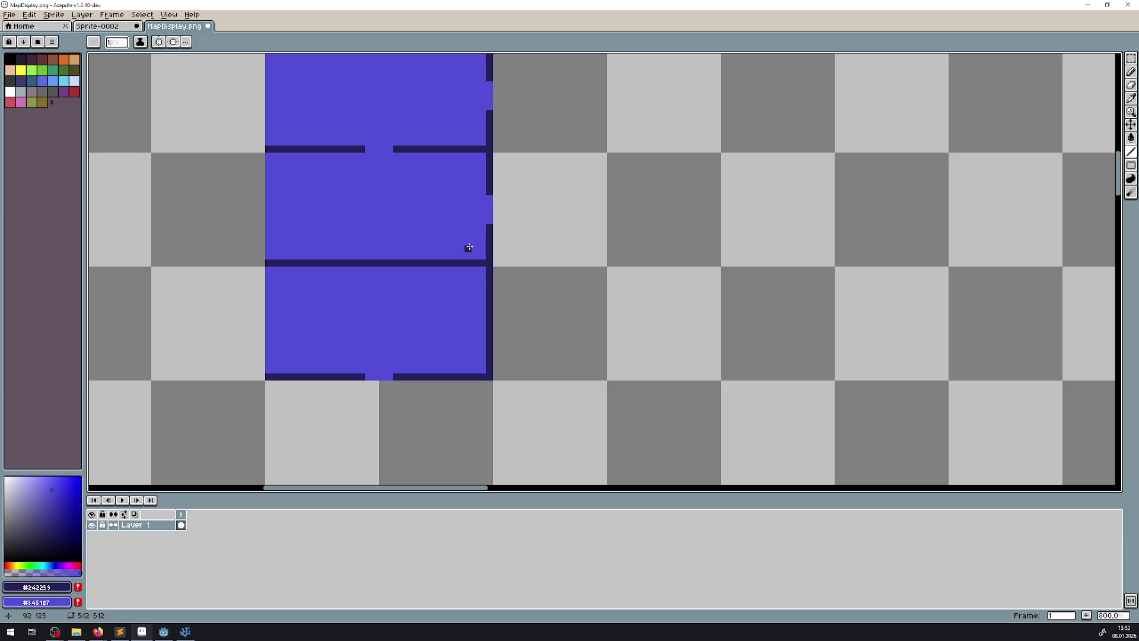
left_click_drag(426, 304, 384, 382)
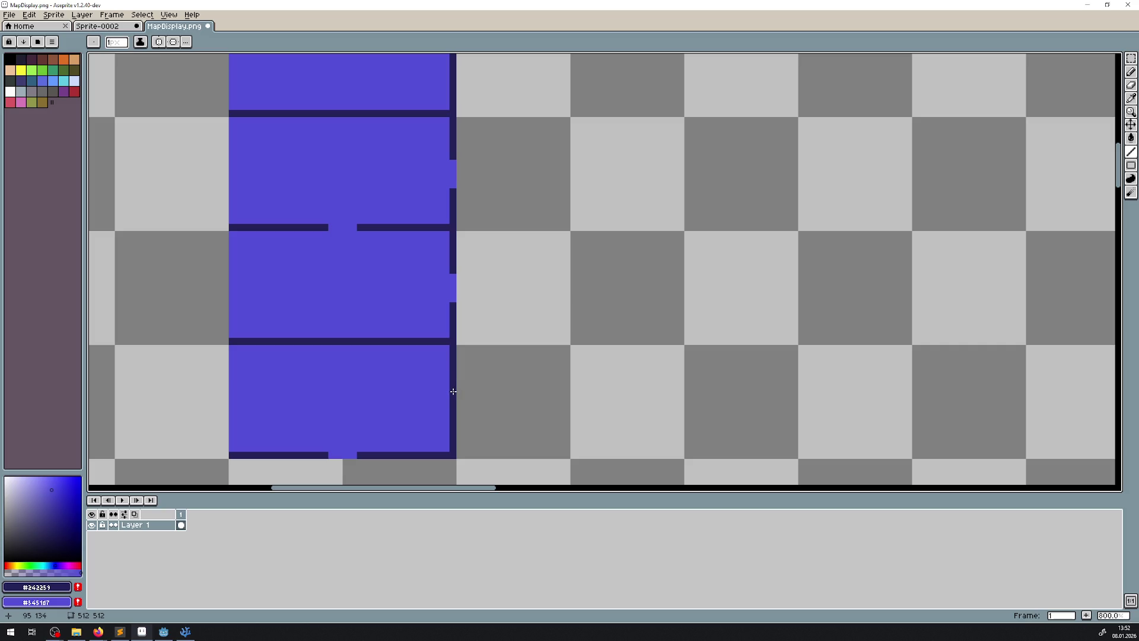
left_click_drag(448, 447, 456, 385)
left_click_drag(444, 449, 445, 413)
left_click_drag(432, 333, 427, 392)
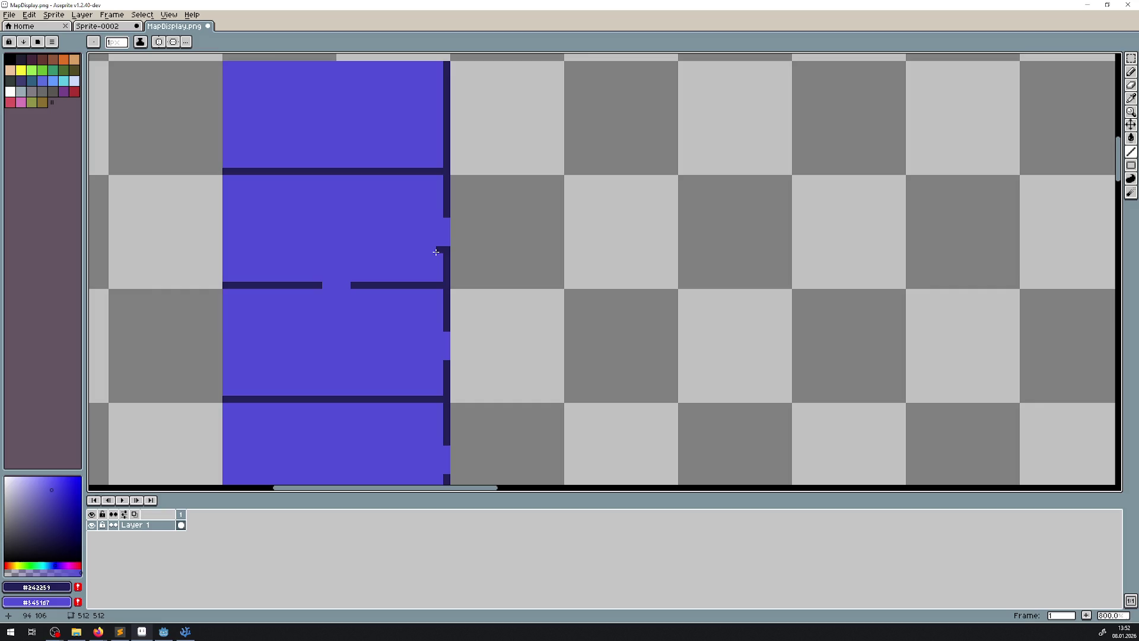
scroll(435, 254, "down", 1)
left_click_drag(352, 277, 371, 278)
key("ctrl+s")
- Close the gap in the column's right wall and fill the middle divider line
left_click_drag(584, 304, 541, 309)
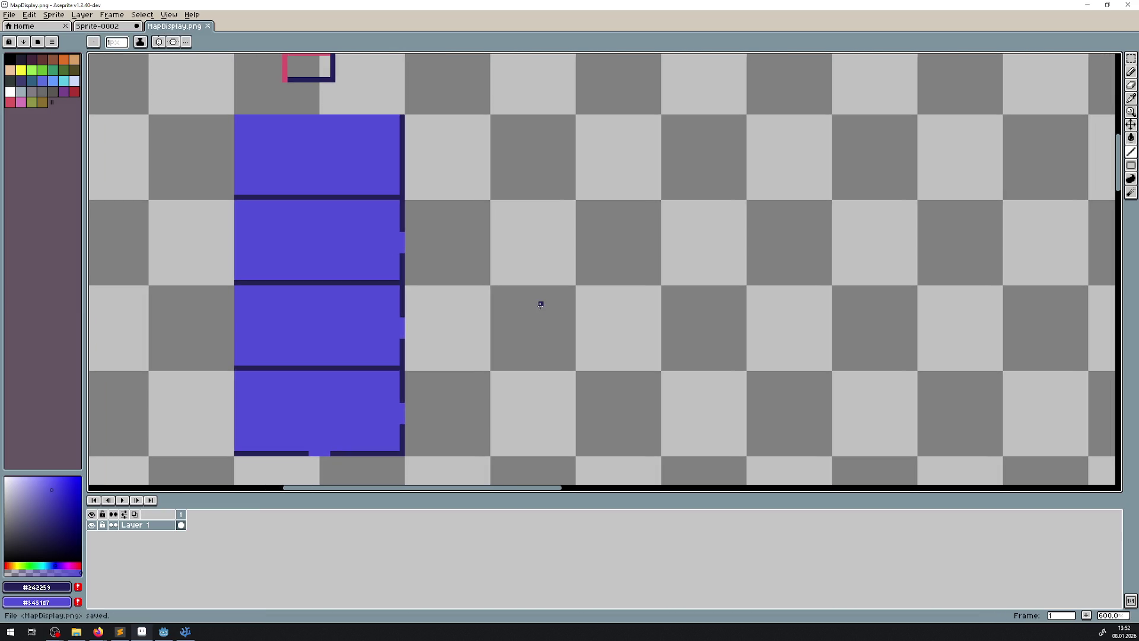
scroll(405, 305, "down", 3)
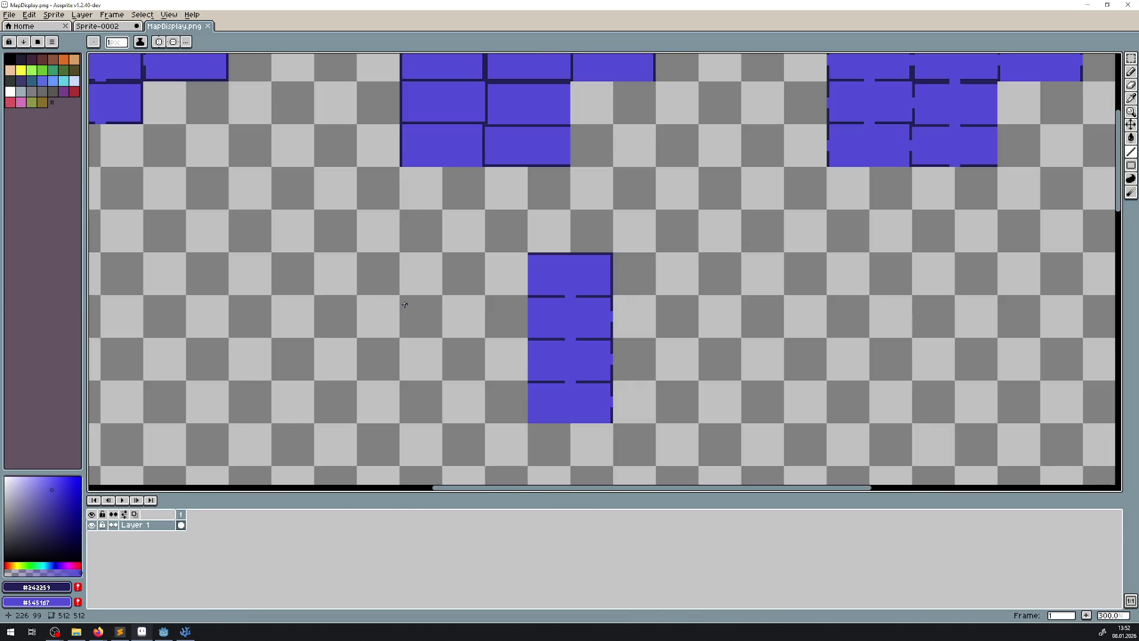
scroll(587, 272, "up", 3)
left_click_drag(595, 305, 494, 143)
left_click_drag(444, 106, 404, 189)
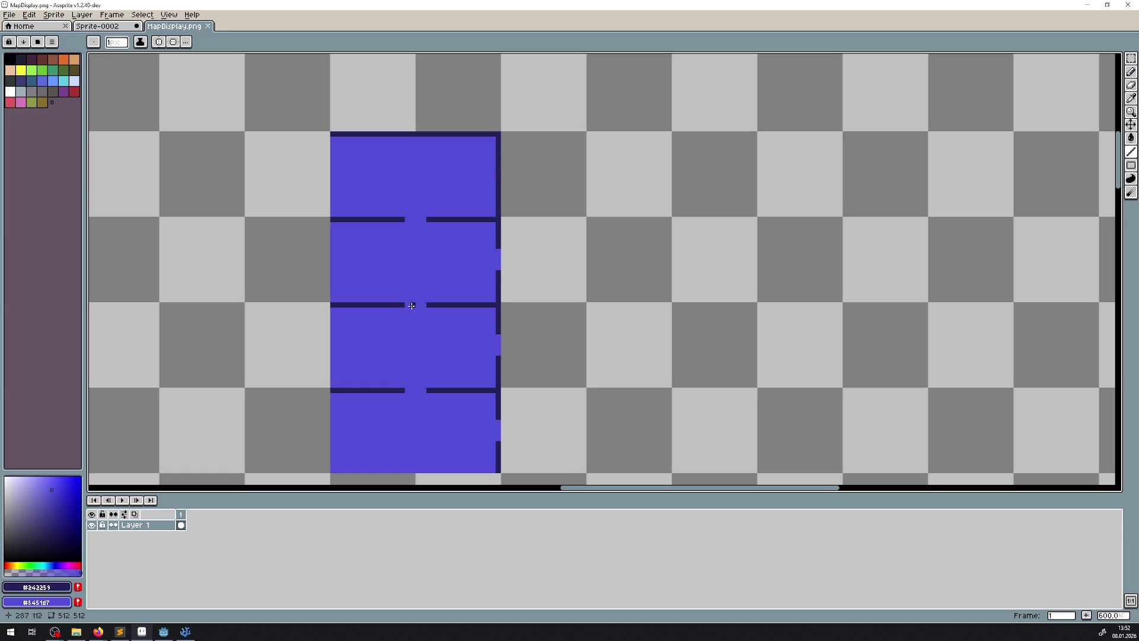
scroll(403, 305, "up", 1)
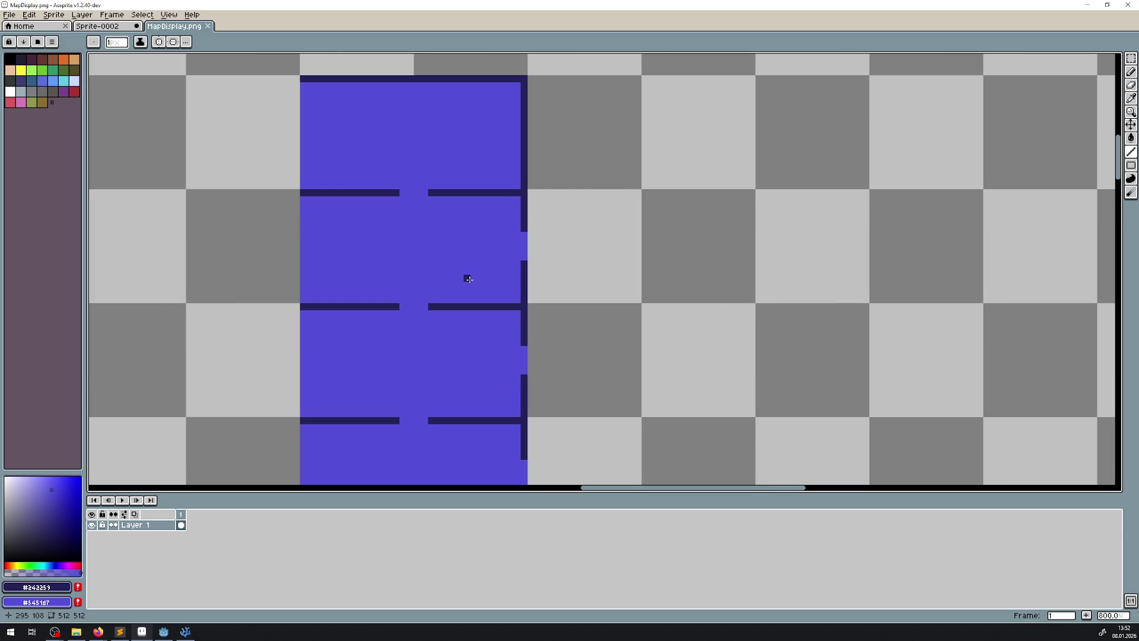
left_click_drag(524, 235, 524, 260)
left_click_drag(395, 304, 428, 306)
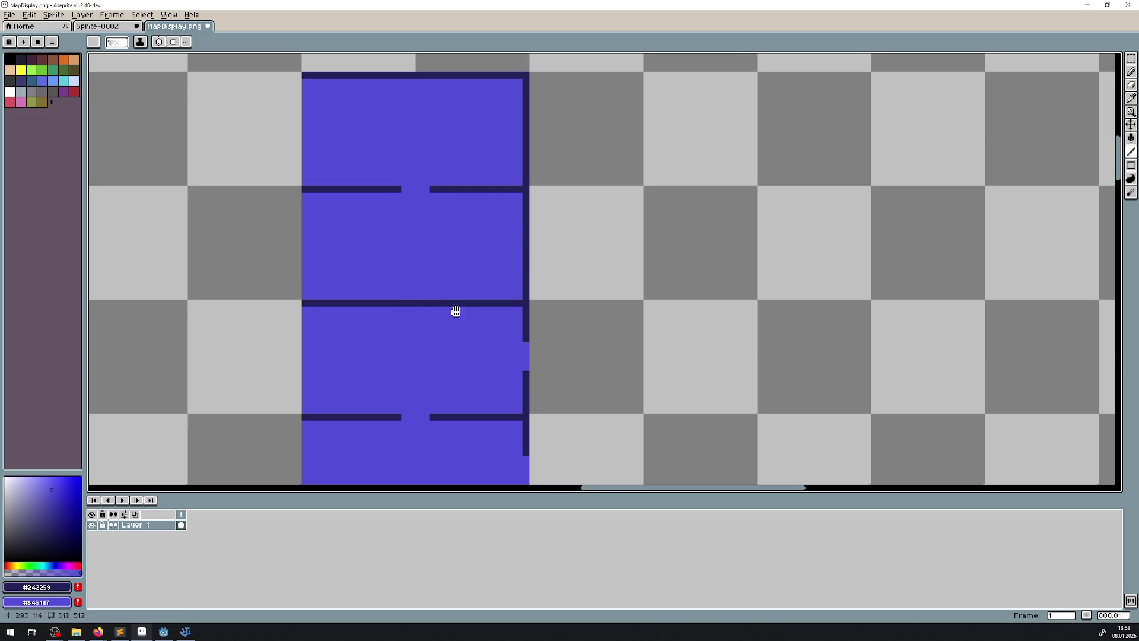
scroll(452, 315, "down", 1)
scroll(545, 300, "down", 2)
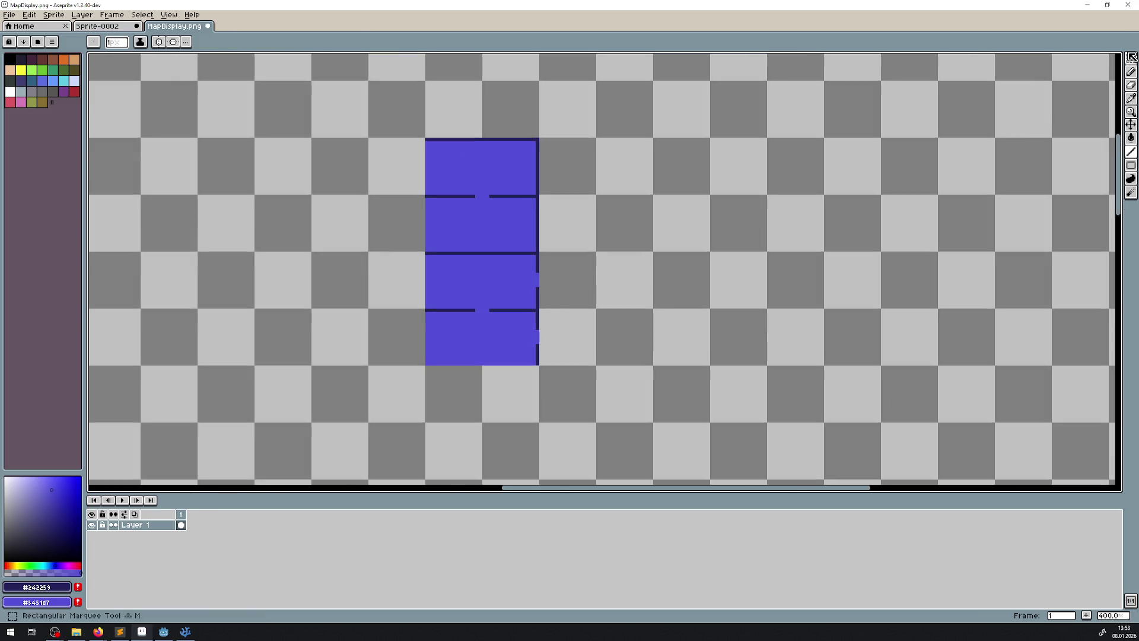
- Move the blue room column left beside the others, nudged one pixel left and down
key("w")
mouse_move(412, 128)
left_mouse_down()
mouse_move(559, 374)
mouse_move(631, 301)
left_mouse_up()
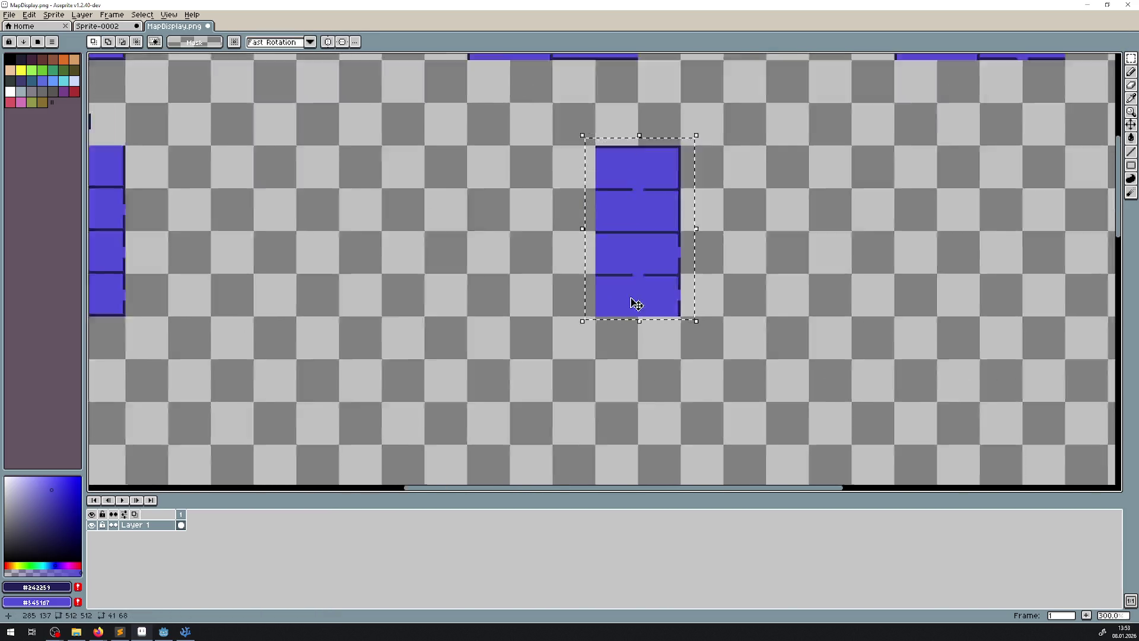
scroll(631, 300, "down", 2)
mouse_move(621, 242)
left_mouse_down()
mouse_move(579, 267)
mouse_move(518, 268)
left_mouse_up()
scroll(519, 267, "up", 3)
key("Left")
key("Down")
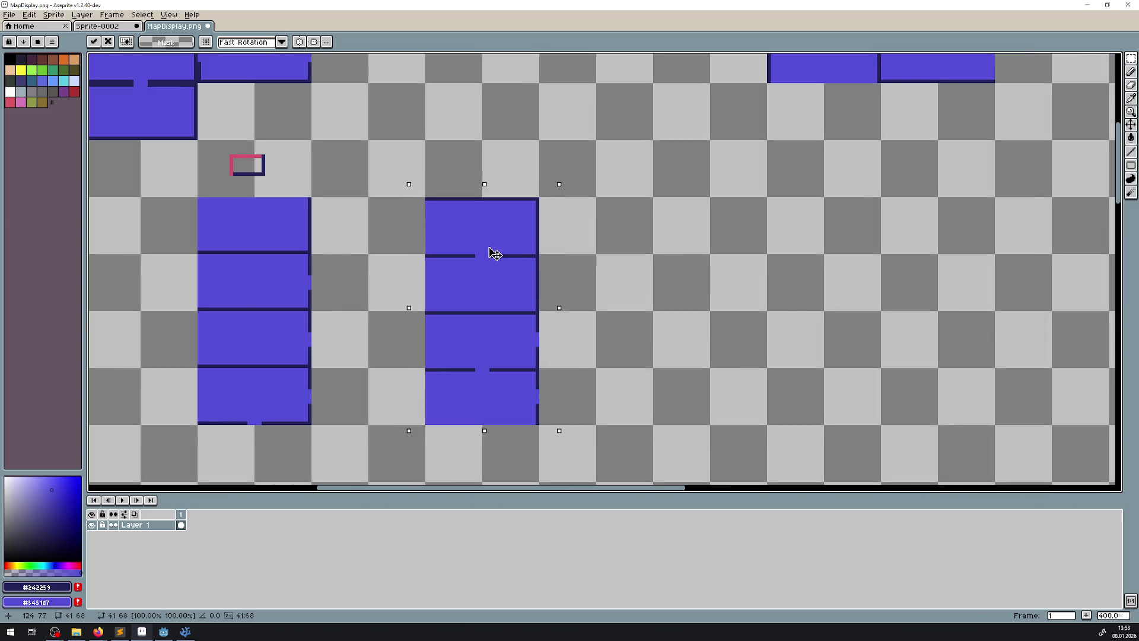
left_click(637, 235)
scroll(637, 235, "down", 2)
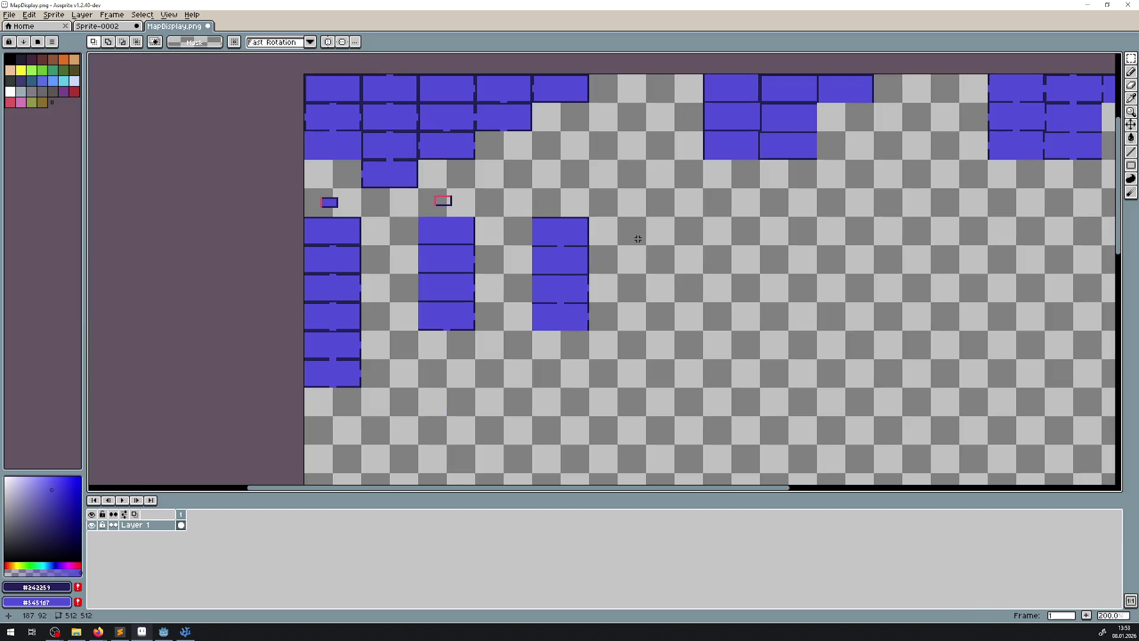
scroll(569, 218, "up", 3)
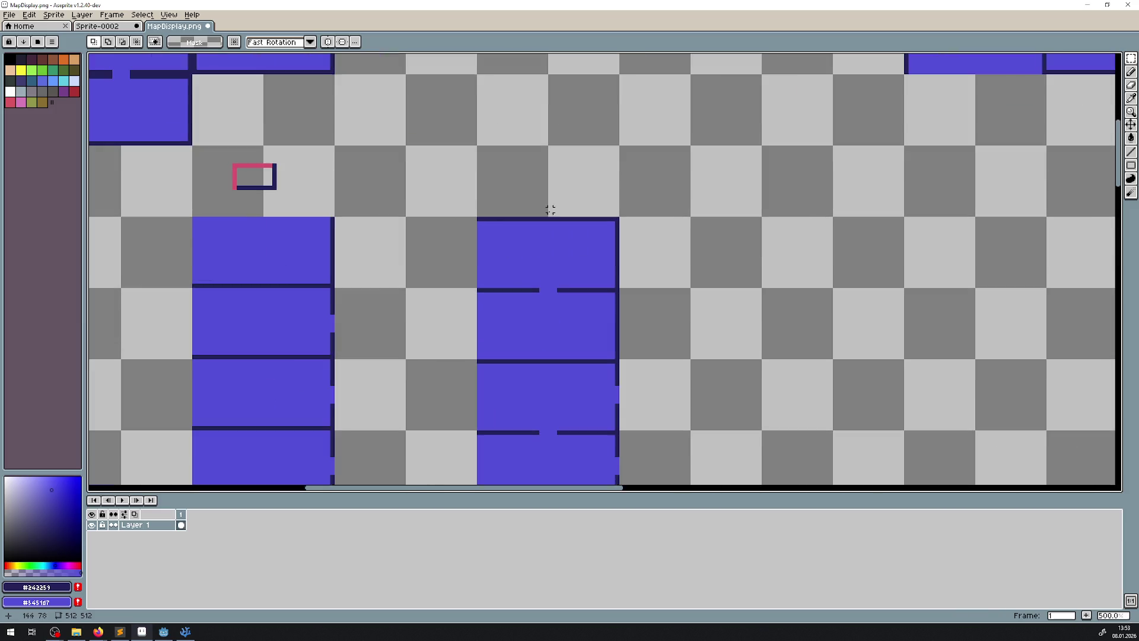
- Draw a third pink-and-navy marker outline above the column, with pink left and bottom edges
left_click(1131, 98)
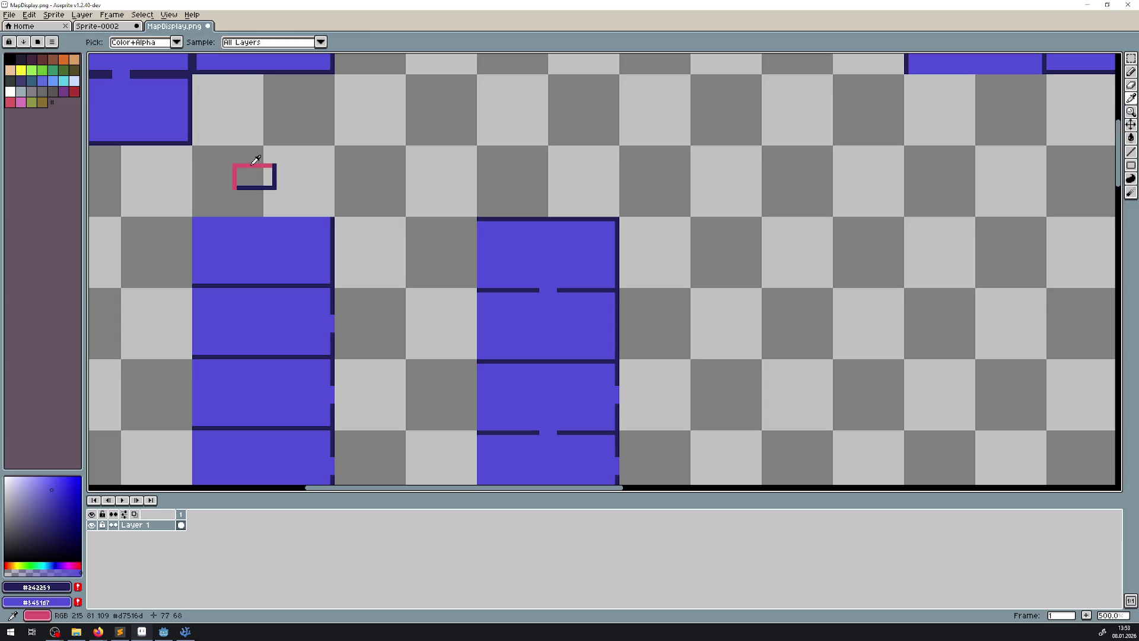
left_click(254, 163)
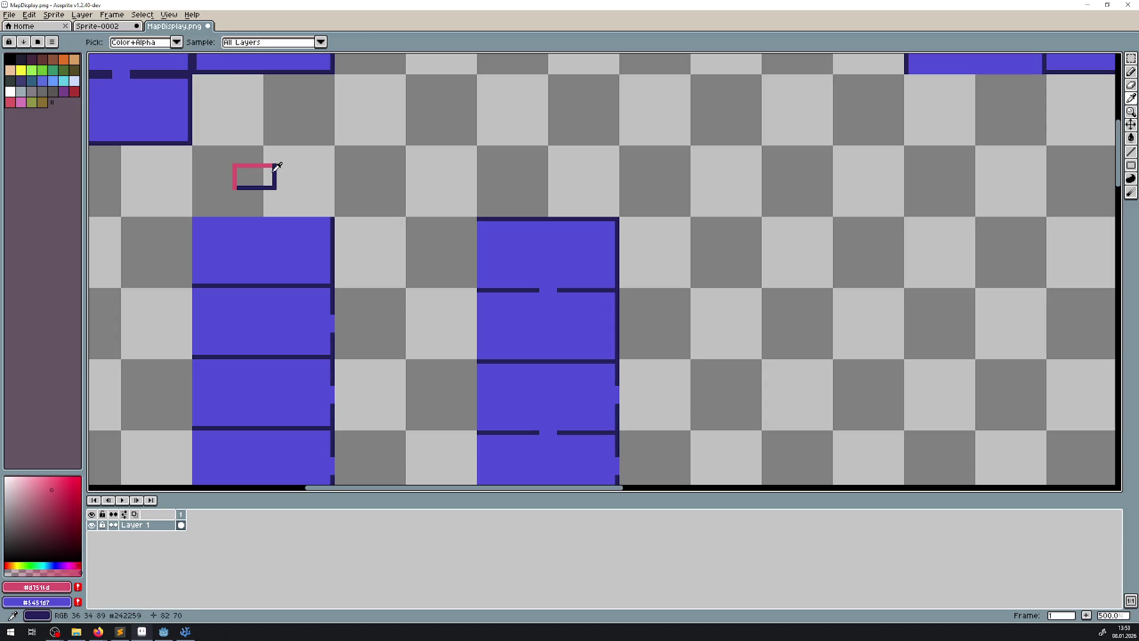
right_click(274, 168)
scroll(492, 175, "up", 2)
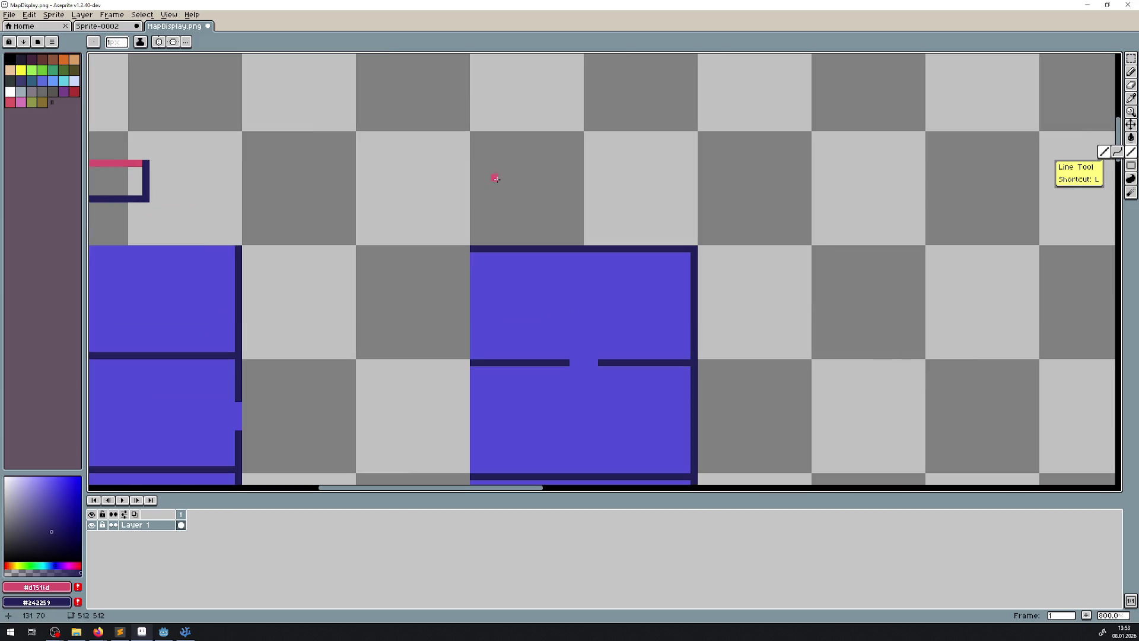
mouse_move(524, 178)
left_mouse_down()
mouse_move(525, 214)
mouse_move(595, 212)
left_mouse_up()
mouse_move(595, 212)
left_mouse_down()
mouse_move(595, 172)
mouse_move(534, 176)
left_mouse_up()
right_click(530, 177)
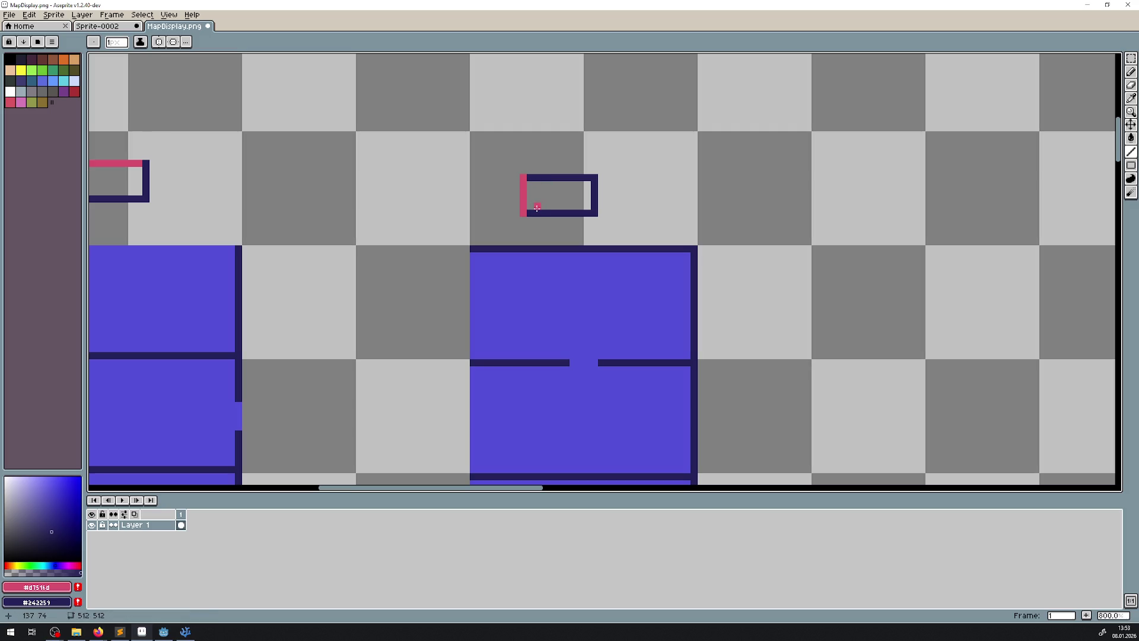
left_click_drag(591, 213, 535, 214)
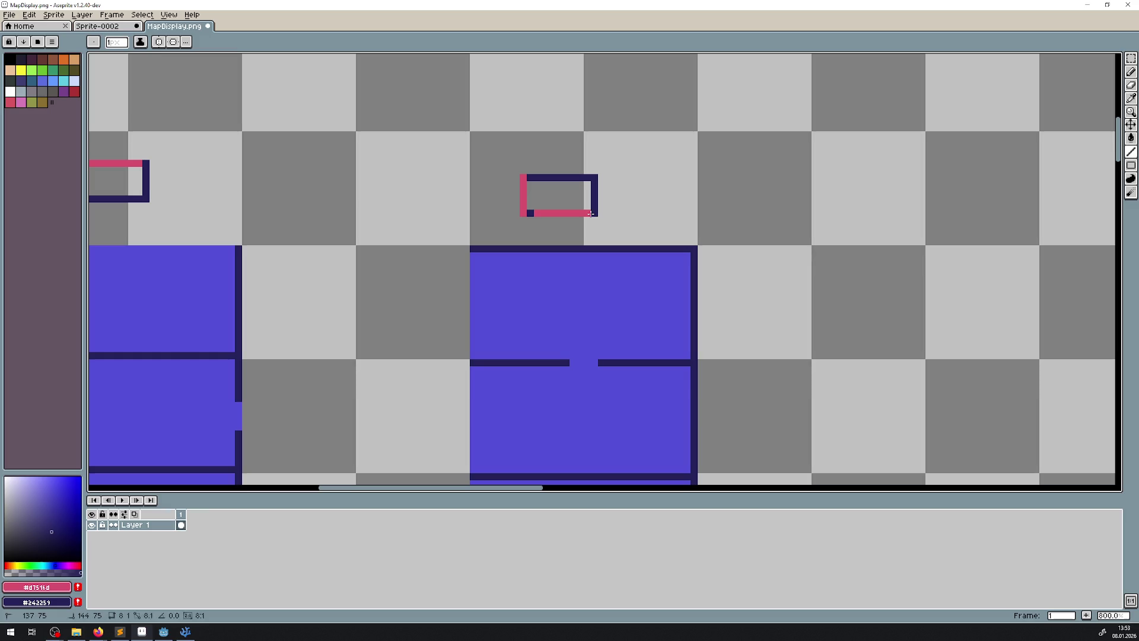
scroll(532, 214, "down", 6)
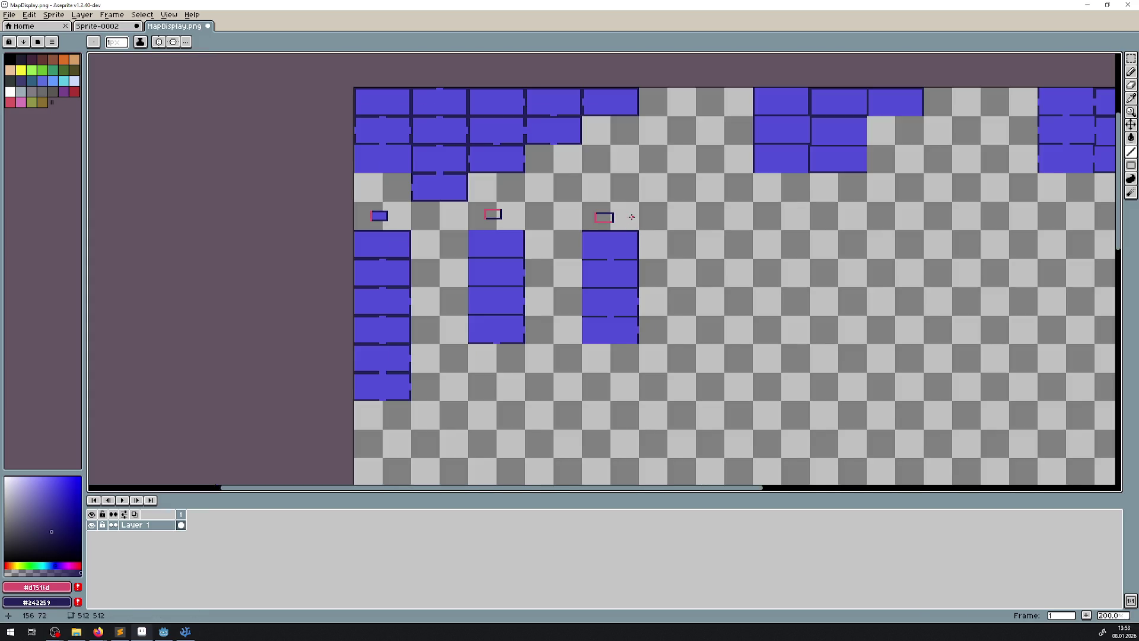
left_click_drag(639, 214, 516, 222)
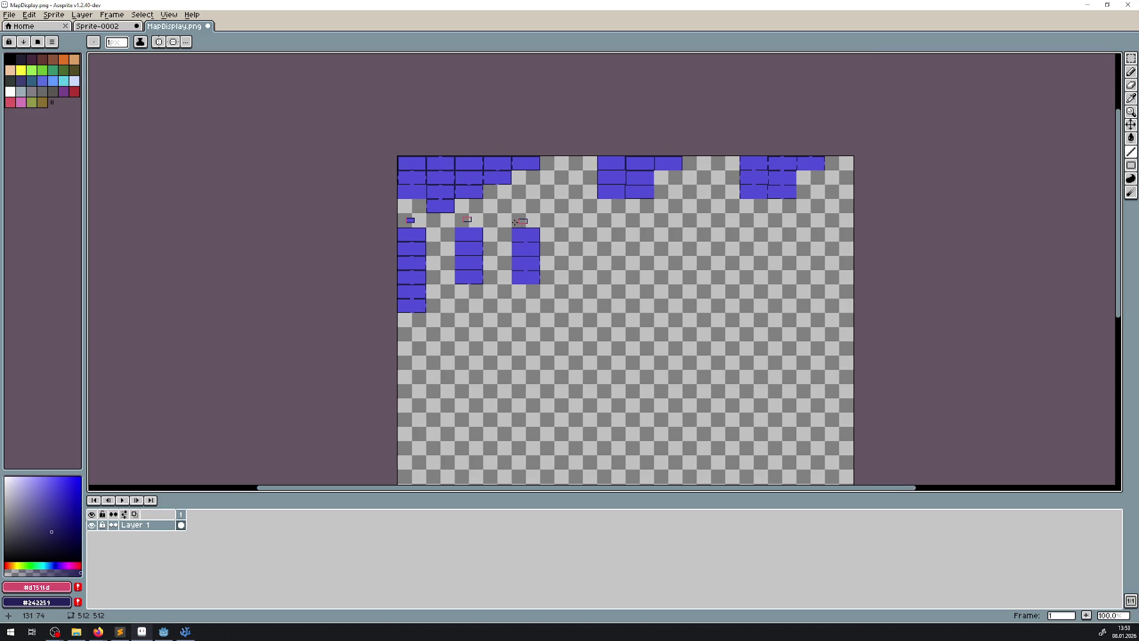
scroll(624, 223, "up", 4)
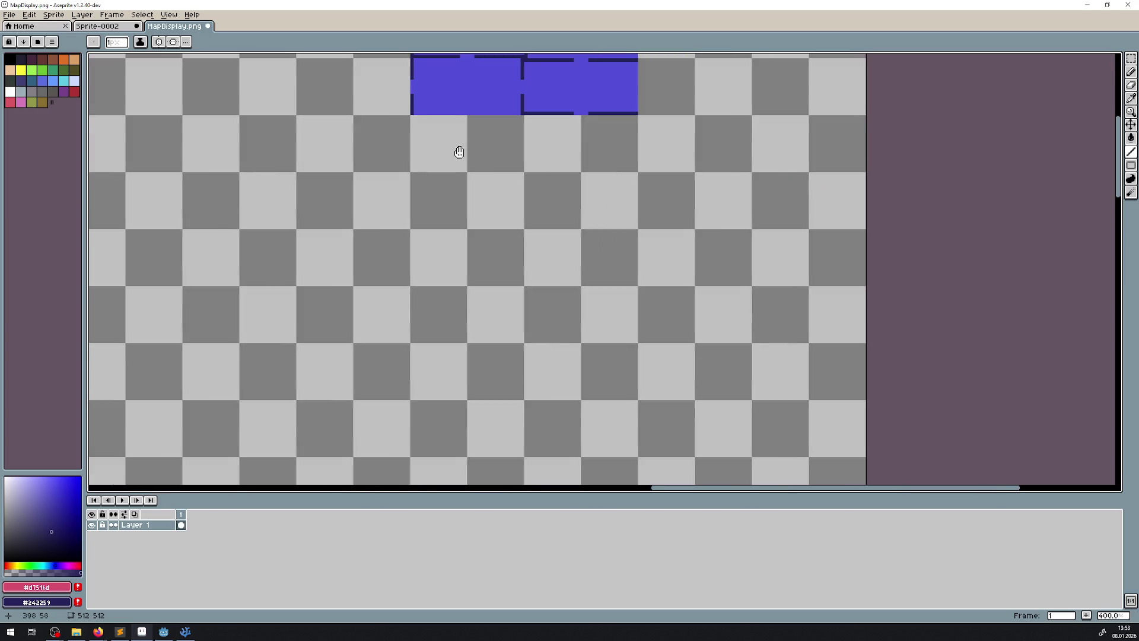
- Magic-wand select the top blue tile and move it down-left, committing it in place
key("w")
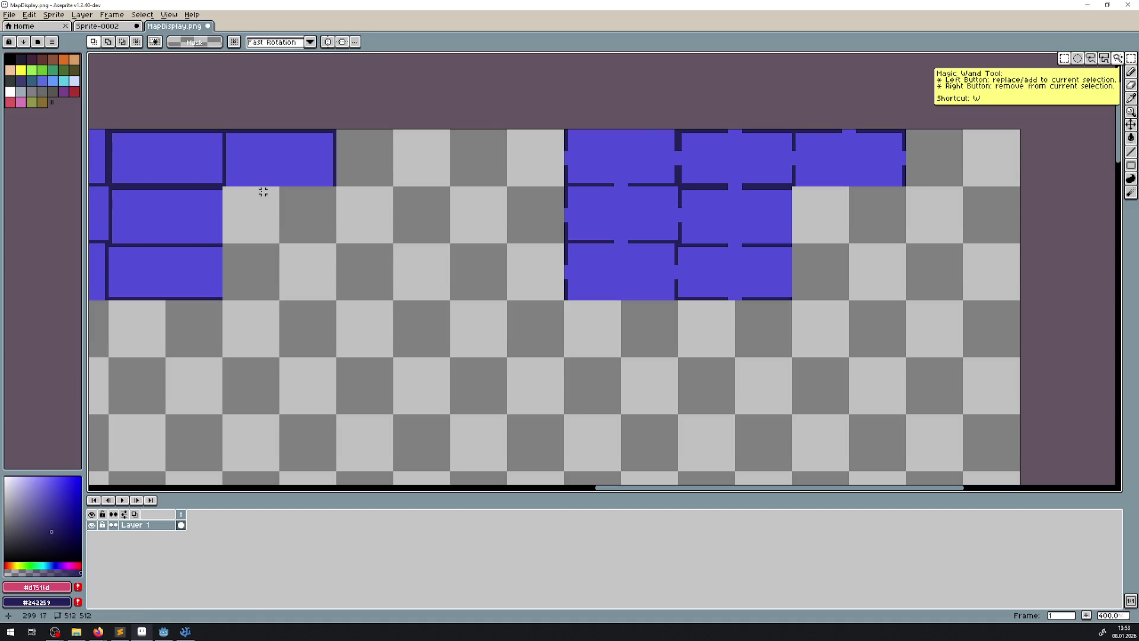
left_click(226, 181)
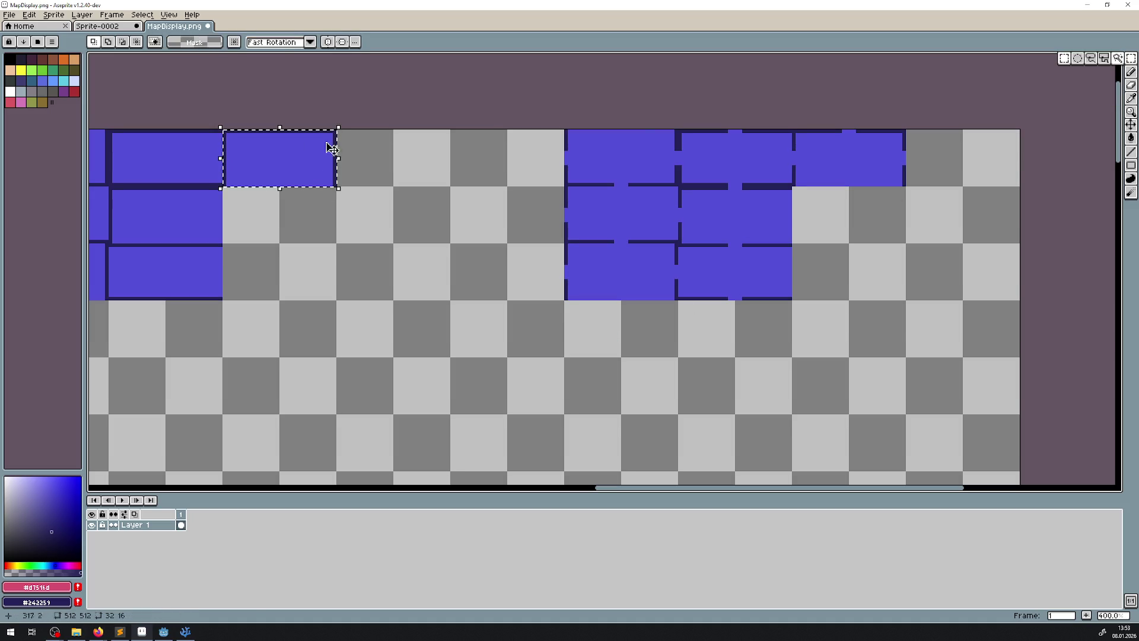
scroll(281, 240, "down", 2)
left_click_drag(410, 113, 264, 264)
key("ctrl+z")
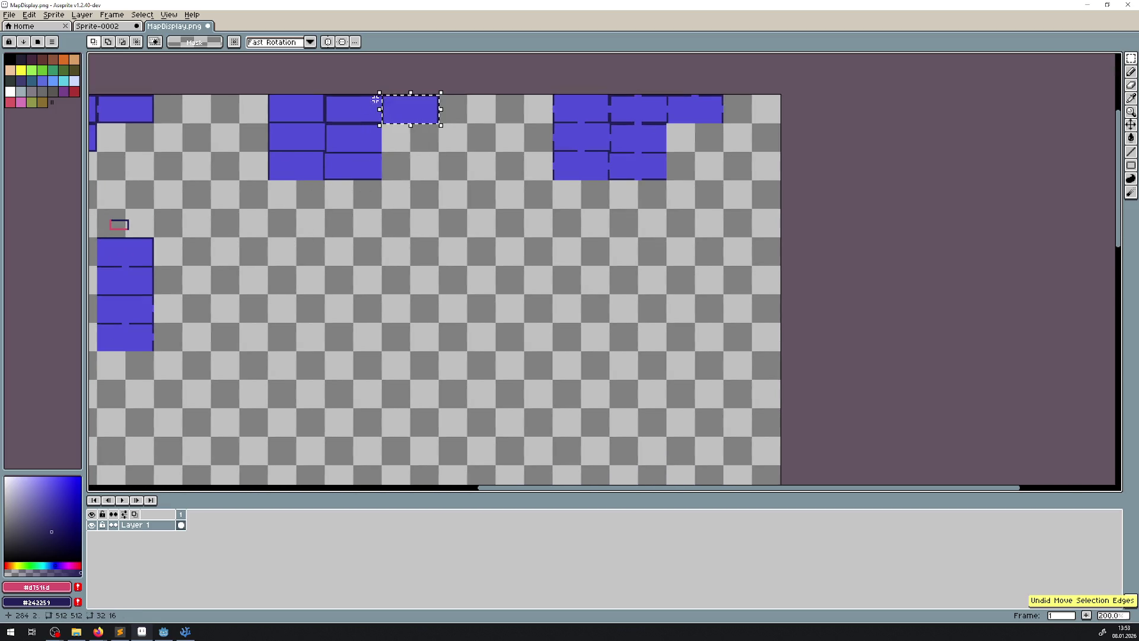
mouse_move(416, 113)
left_mouse_down()
mouse_move(411, 135)
mouse_move(248, 236)
mouse_move(245, 255)
left_mouse_up()
left_click(703, 129)
- Reselect the top-right tile as a 32x16 box and place it below the upper tile
left_click_drag(668, 121, 725, 94)
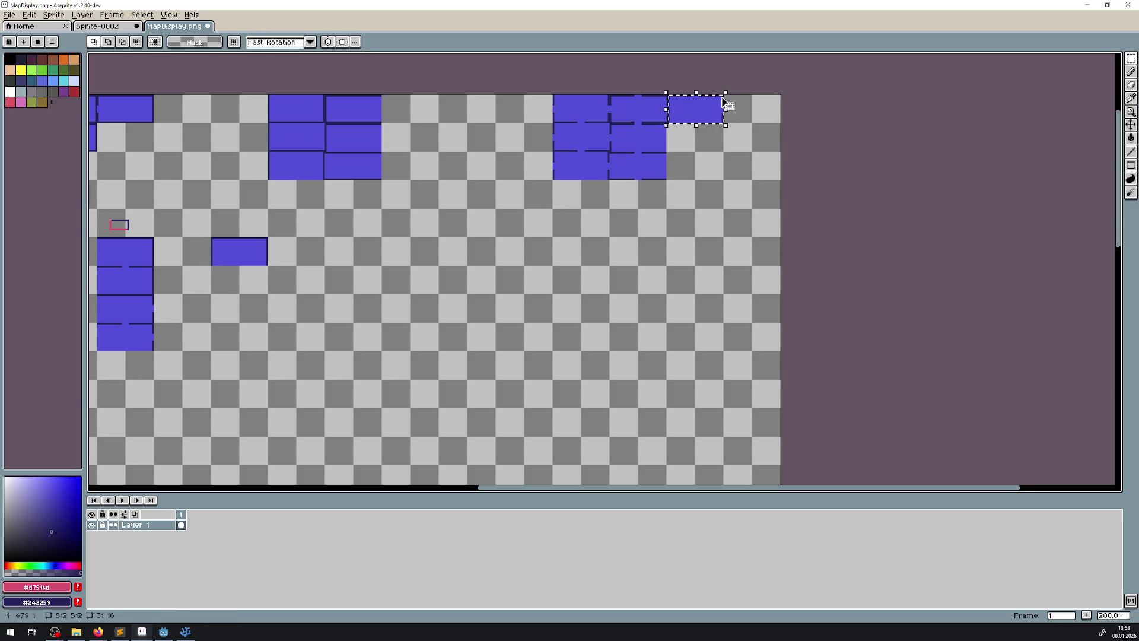
scroll(725, 102, "up", 2)
scroll(649, 208, "up", 2)
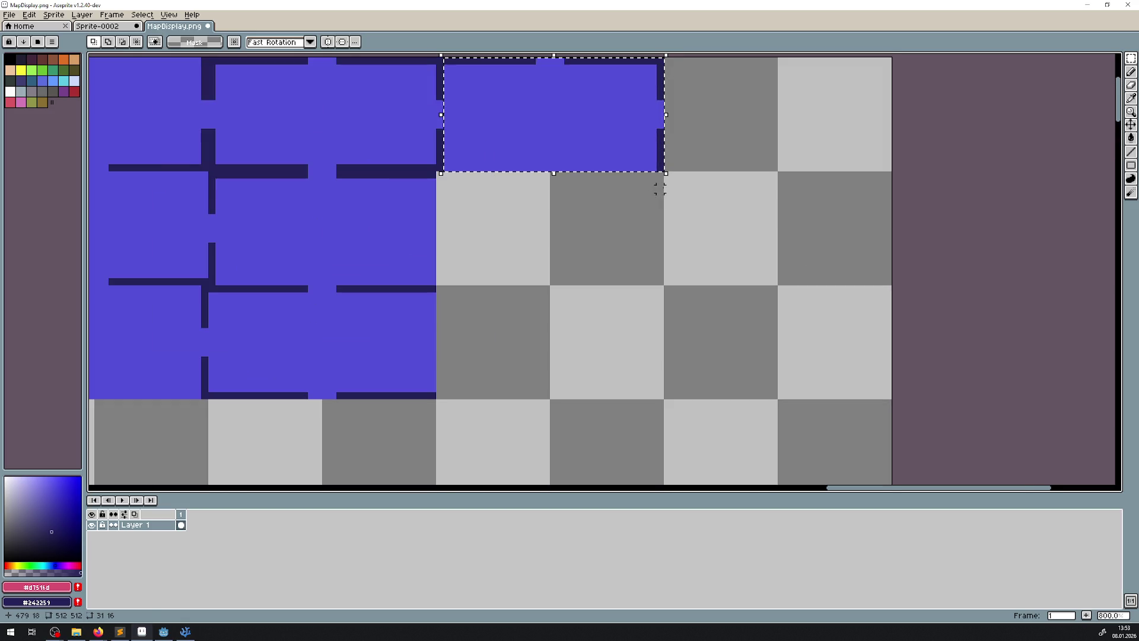
left_click_drag(664, 173, 435, 57)
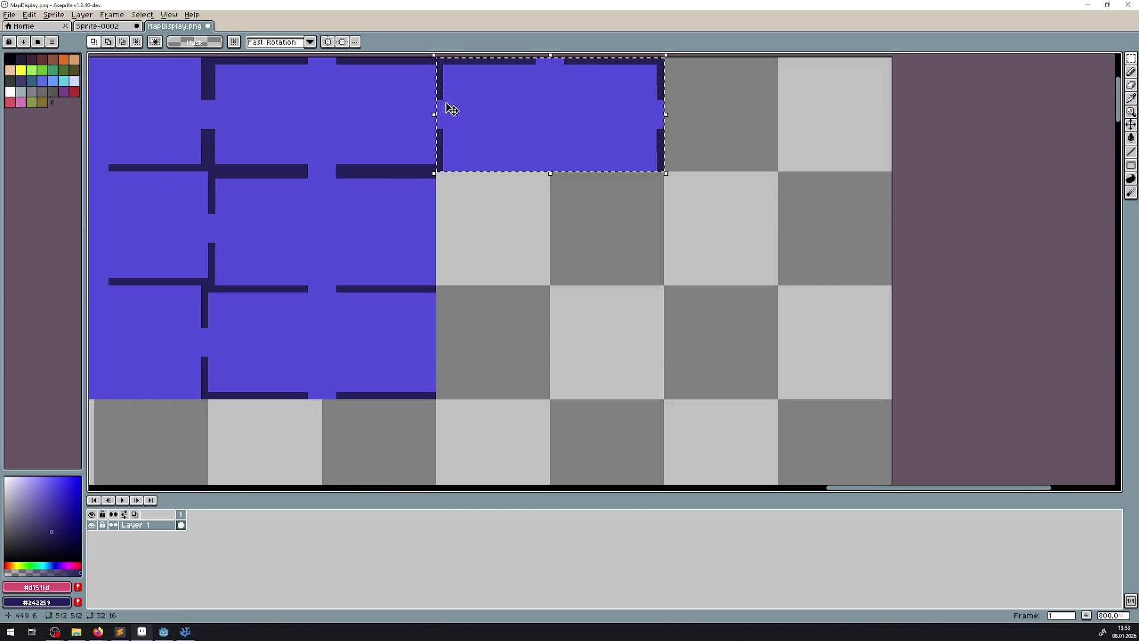
scroll(451, 108, "down", 3)
left_click_drag(846, 113, 247, 387)
left_click_drag(383, 316, 878, 82)
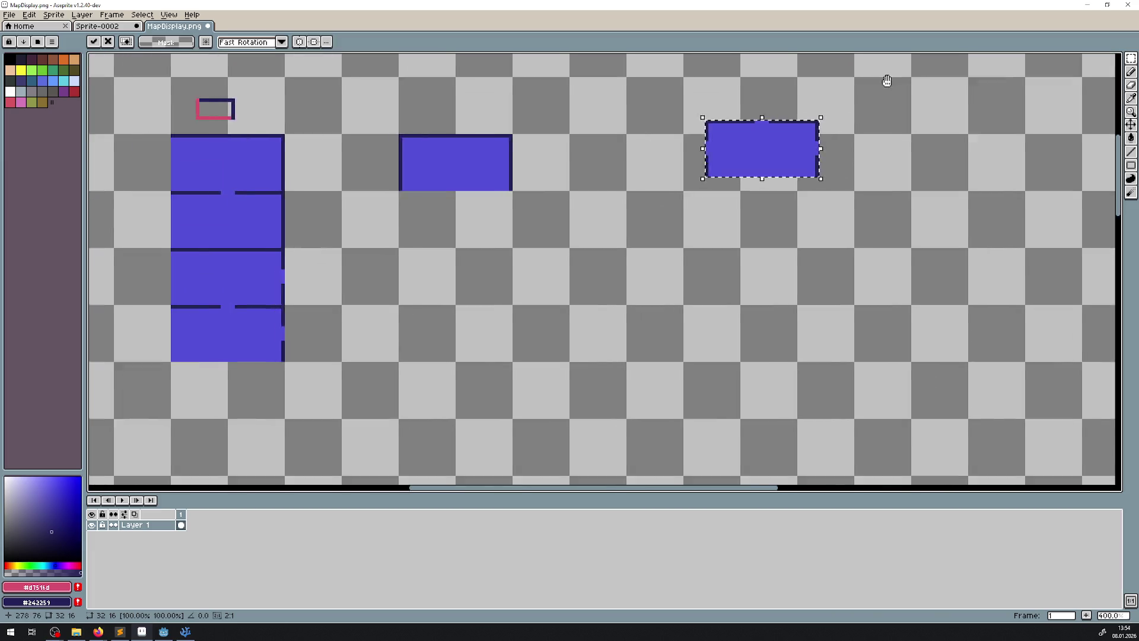
mouse_move(816, 152)
left_mouse_down()
mouse_move(512, 355)
mouse_move(518, 389)
left_mouse_up()
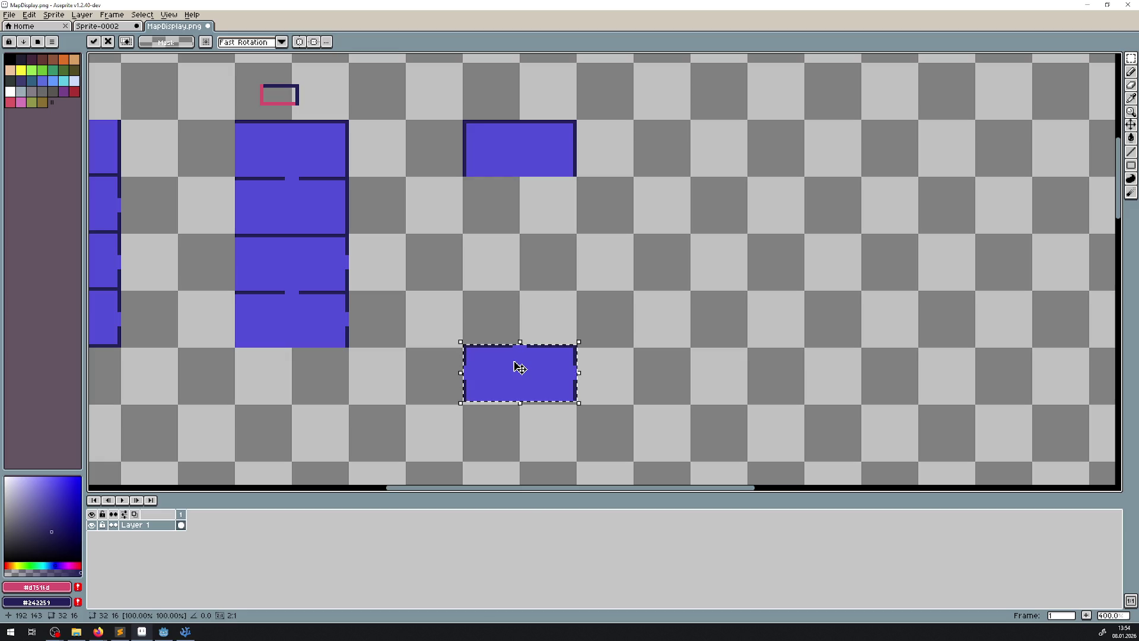
mouse_move(517, 389)
left_mouse_down()
mouse_move(517, 219)
mouse_move(536, 273)
mouse_move(532, 330)
mouse_move(539, 239)
left_mouse_up()
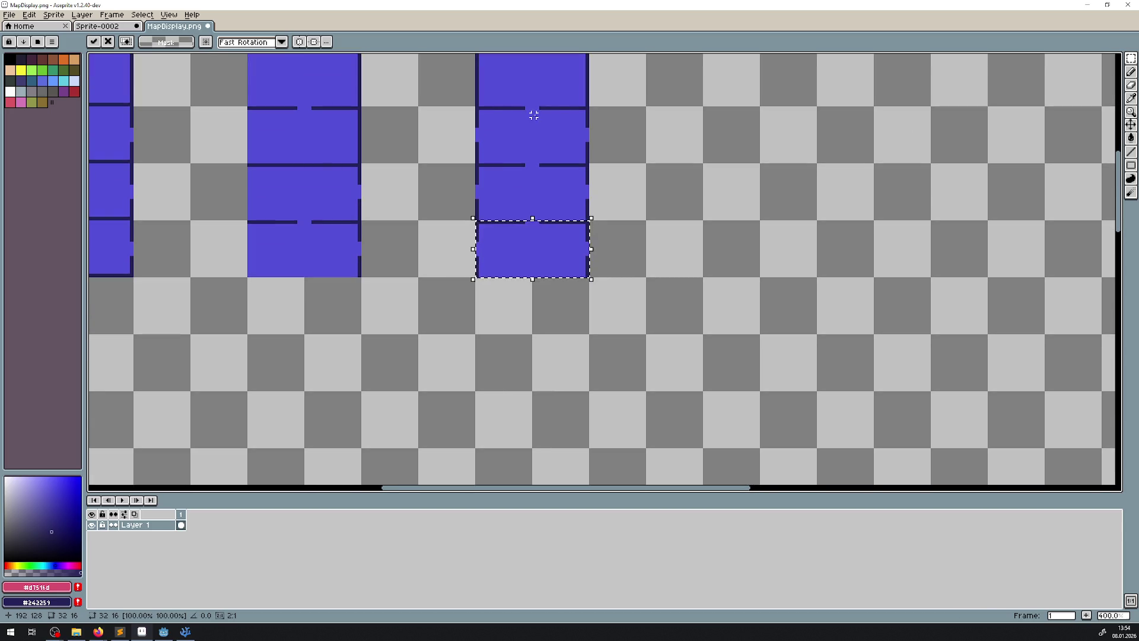
left_click_drag(567, 278, 564, 318)
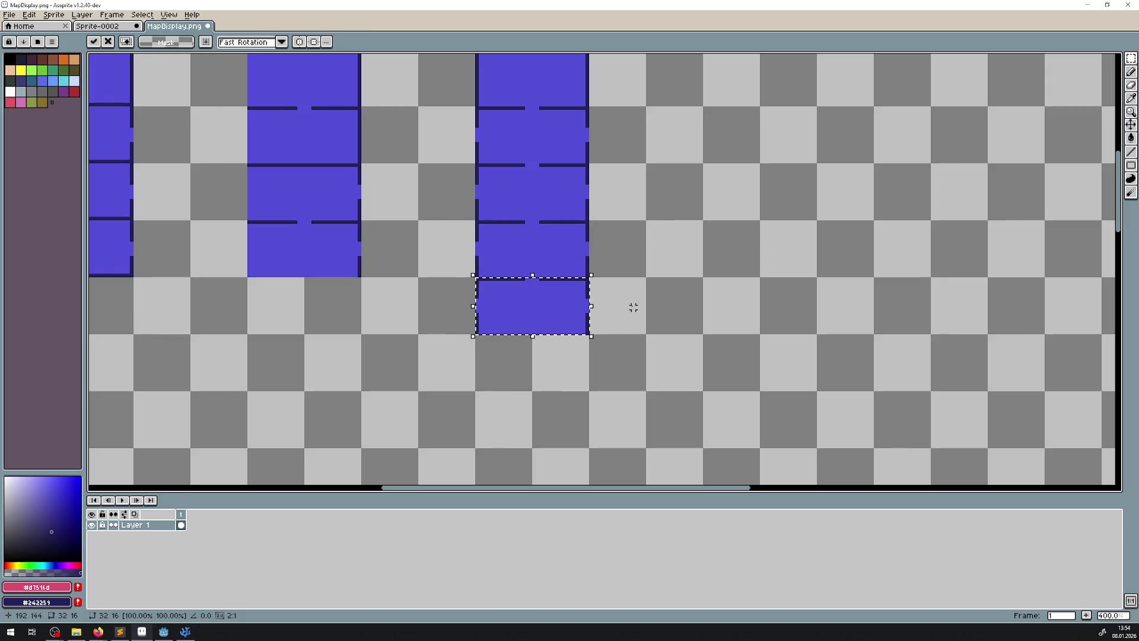
- Ctrl-drag copies of the tile downward to extend the right column and drop them
mouse_move(534, 221)
left_mouse_down()
mouse_move(588, 276)
mouse_move(535, 351)
mouse_move(538, 376)
left_mouse_up()
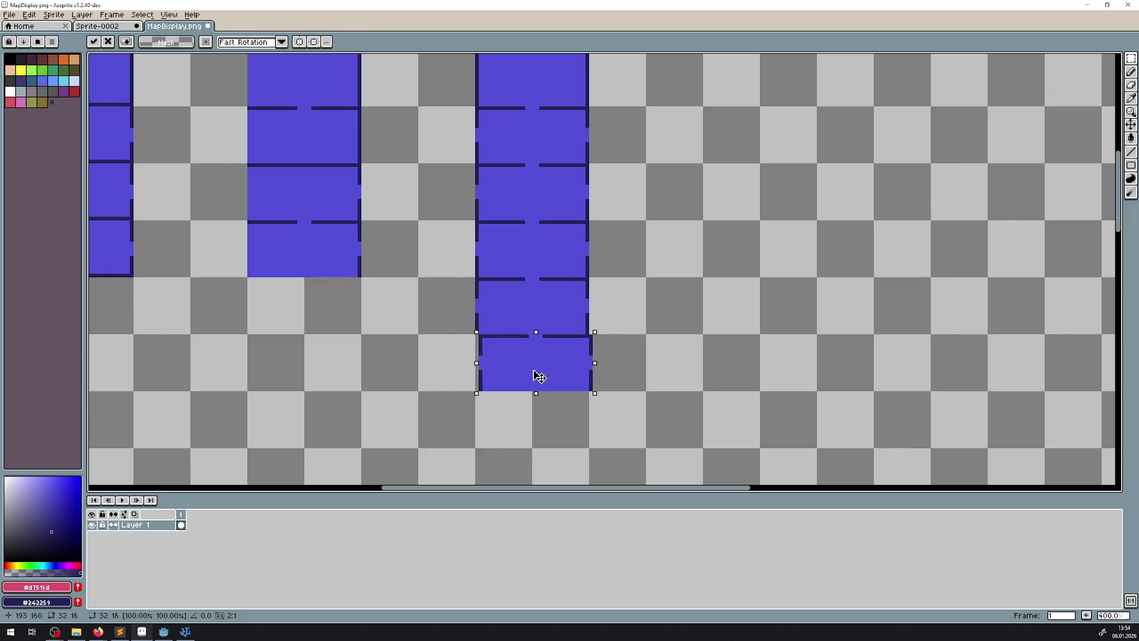
key("Return")
scroll(560, 318, "down", 3)
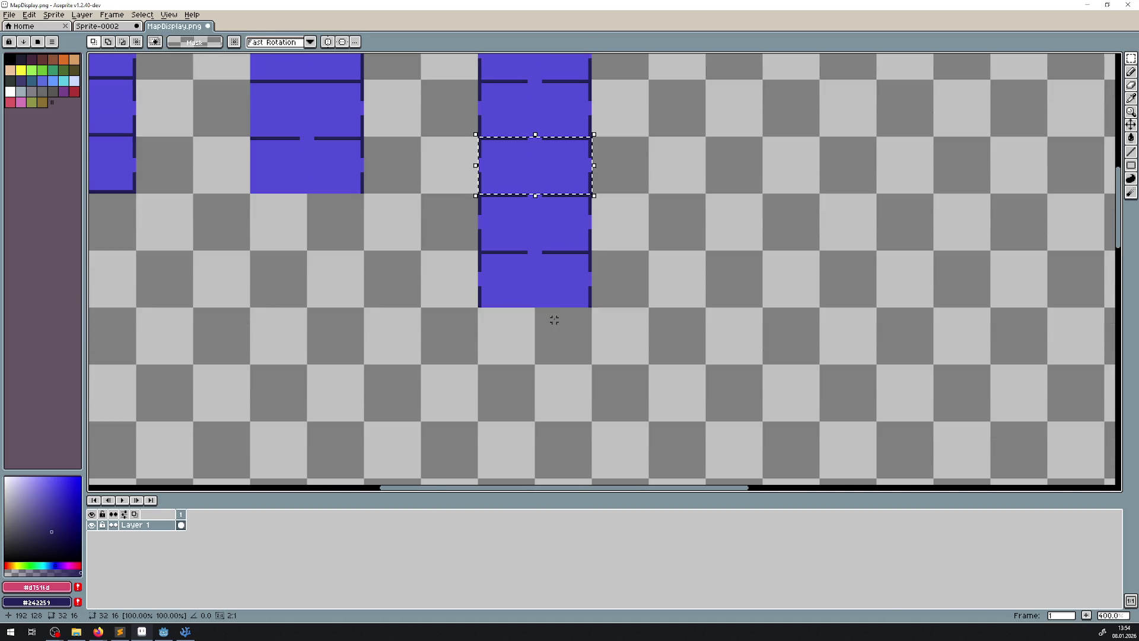
mouse_move(552, 193)
left_mouse_down()
mouse_move(549, 341)
mouse_move(552, 326)
left_mouse_up()
scroll(548, 354, "up", 4)
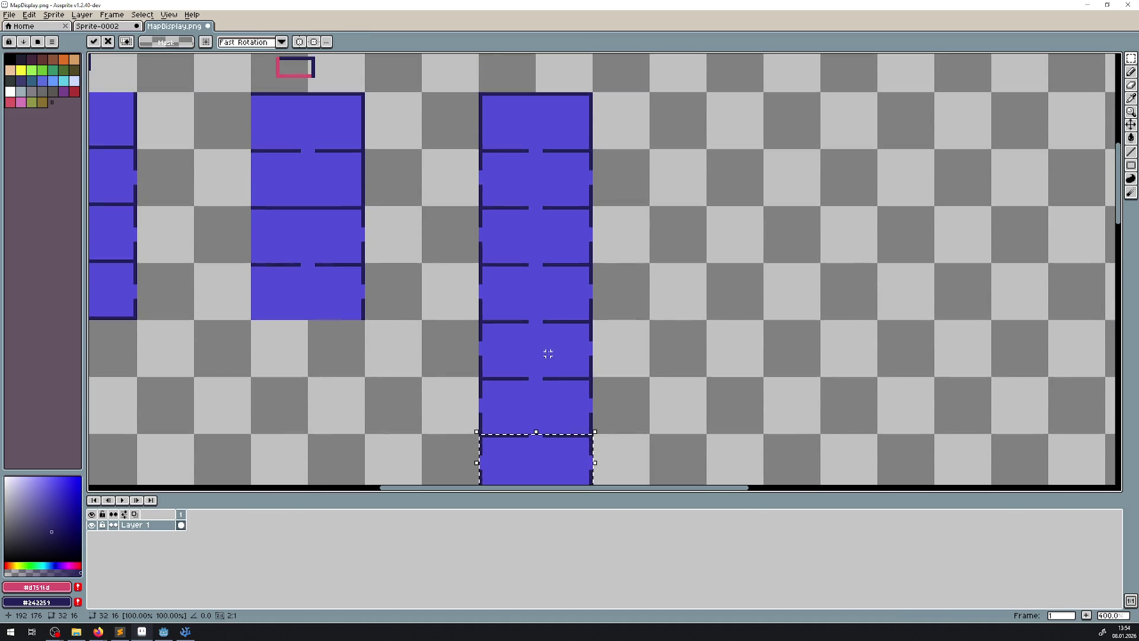
scroll(548, 353, "down", 1)
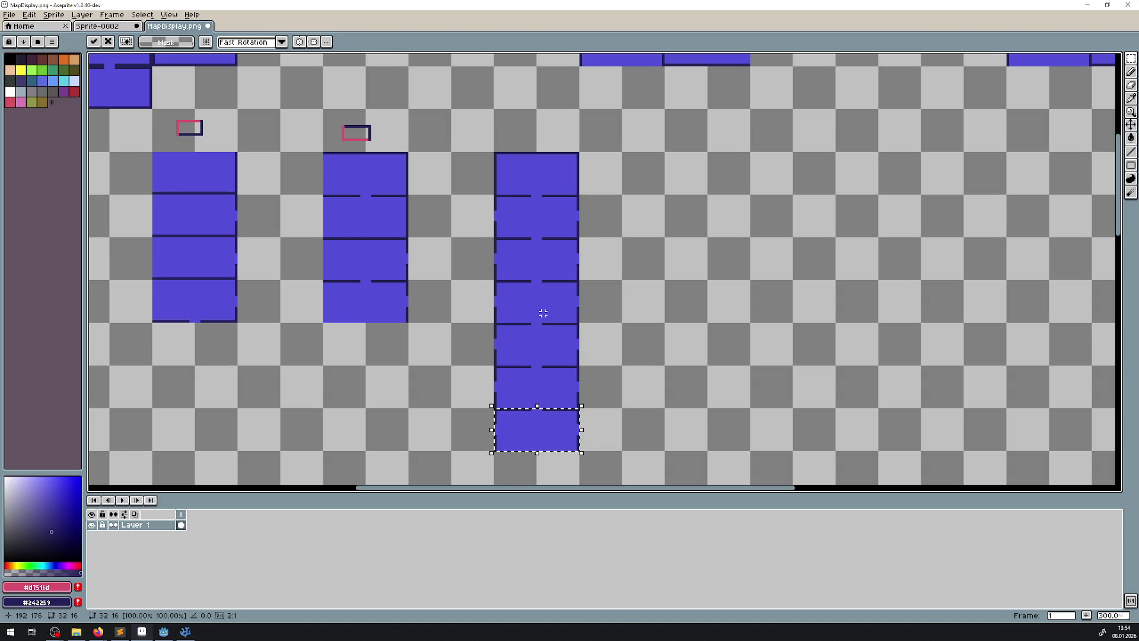
left_click(1132, 158)
scroll(502, 220, "up", 3)
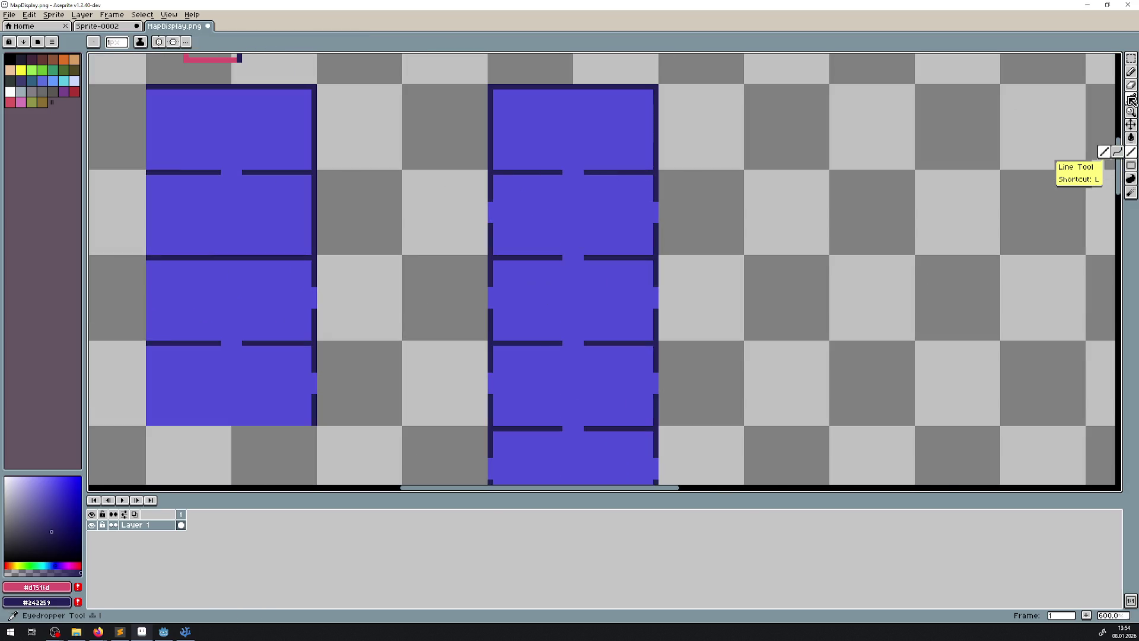
- Draw the marker's navy left and top sides above the column, then a pink bottom edge
scroll(530, 158, "up", 5)
scroll(529, 158, "right", 2)
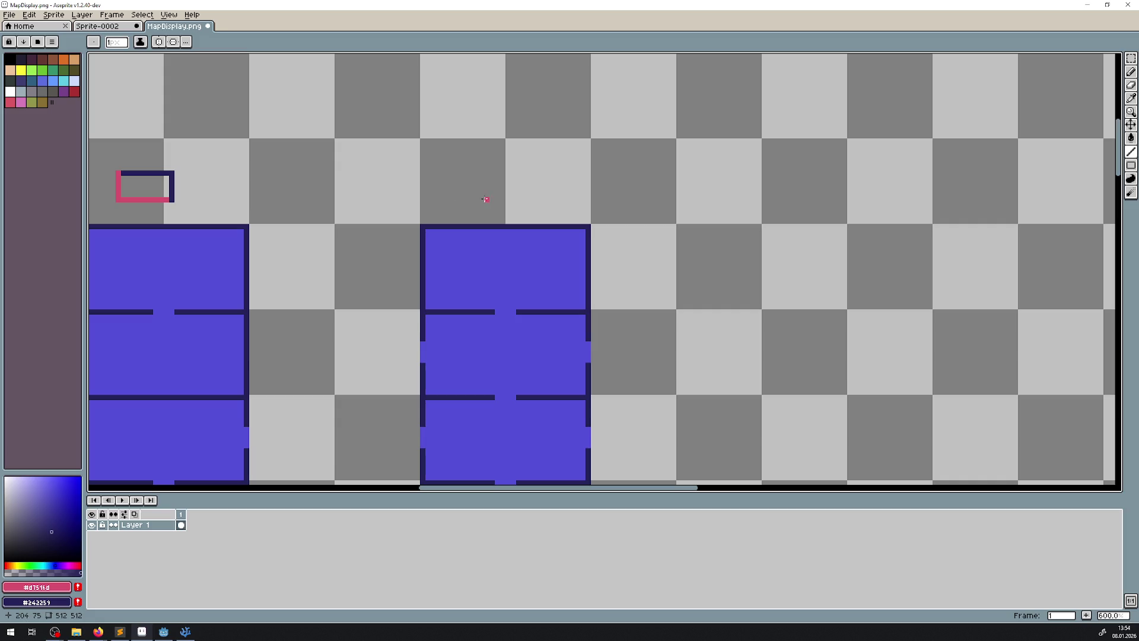
left_click_drag(471, 199, 470, 175)
mouse_move(468, 173)
left_mouse_down()
mouse_move(523, 173)
mouse_move(531, 205)
left_mouse_up()
scroll(488, 178, "up", 1)
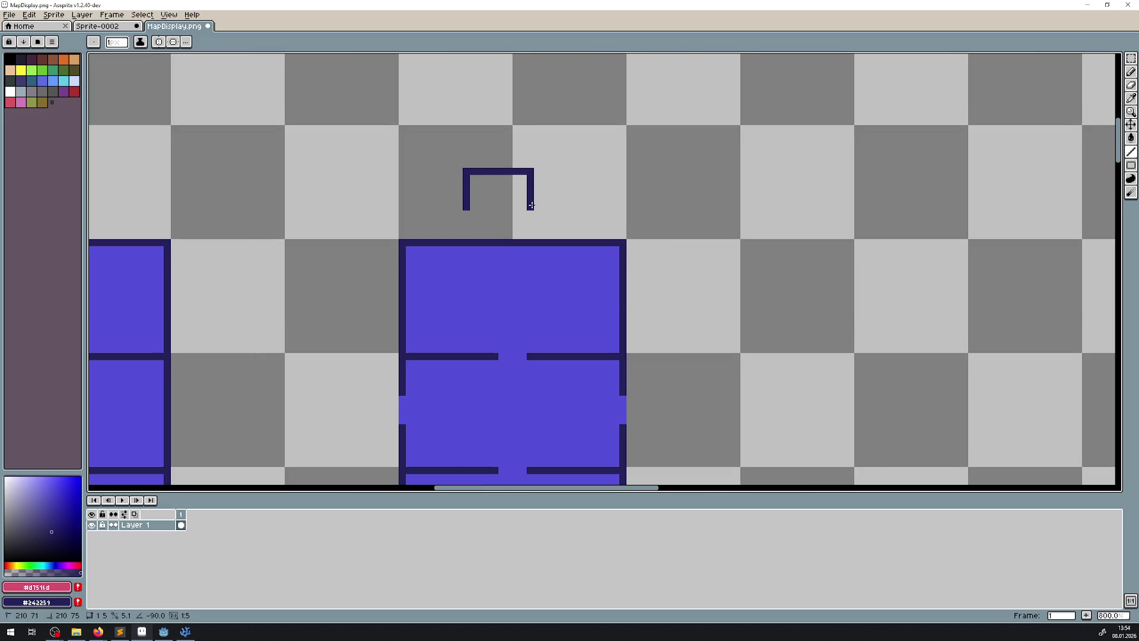
scroll(499, 213, "up", 2)
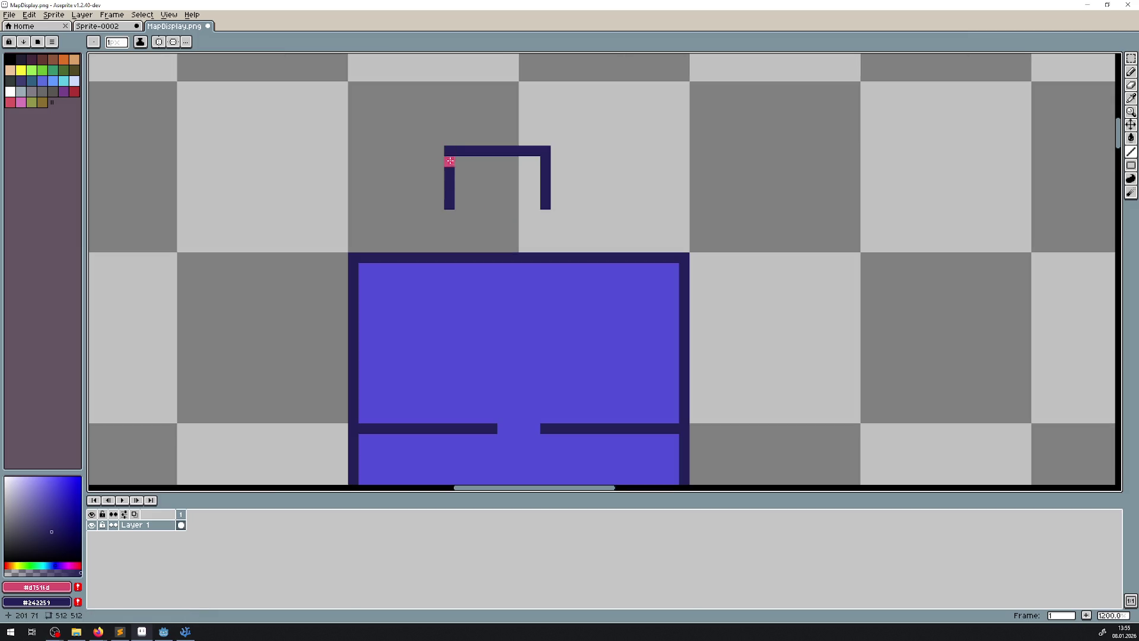
scroll(462, 205, "down", 3)
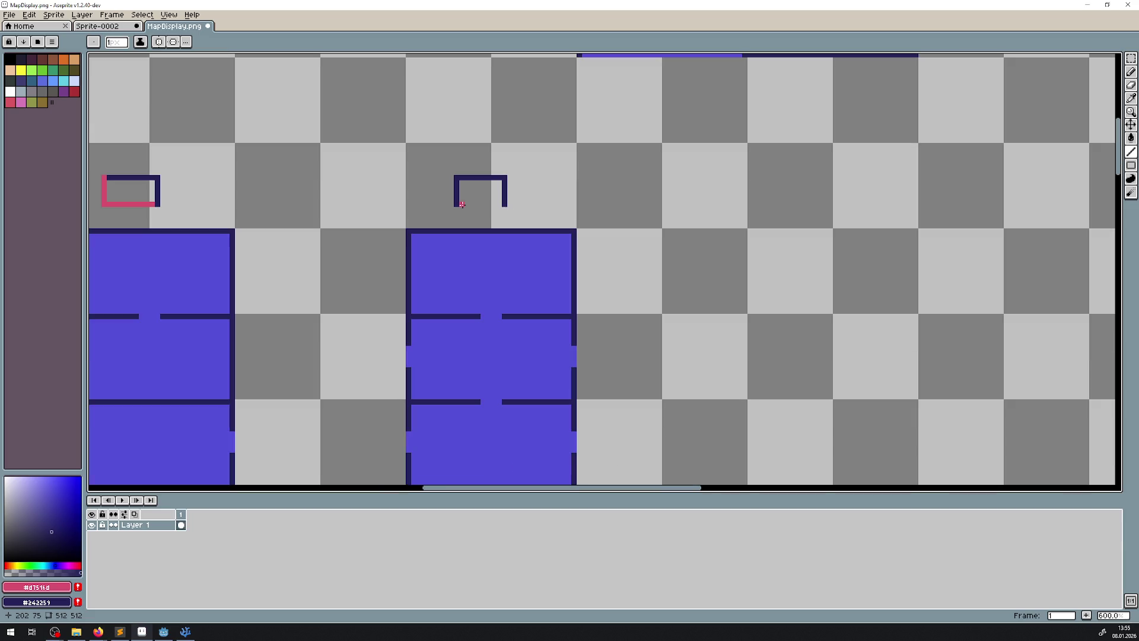
left_click_drag(463, 205, 498, 203)
scroll(496, 224, "up", 1)
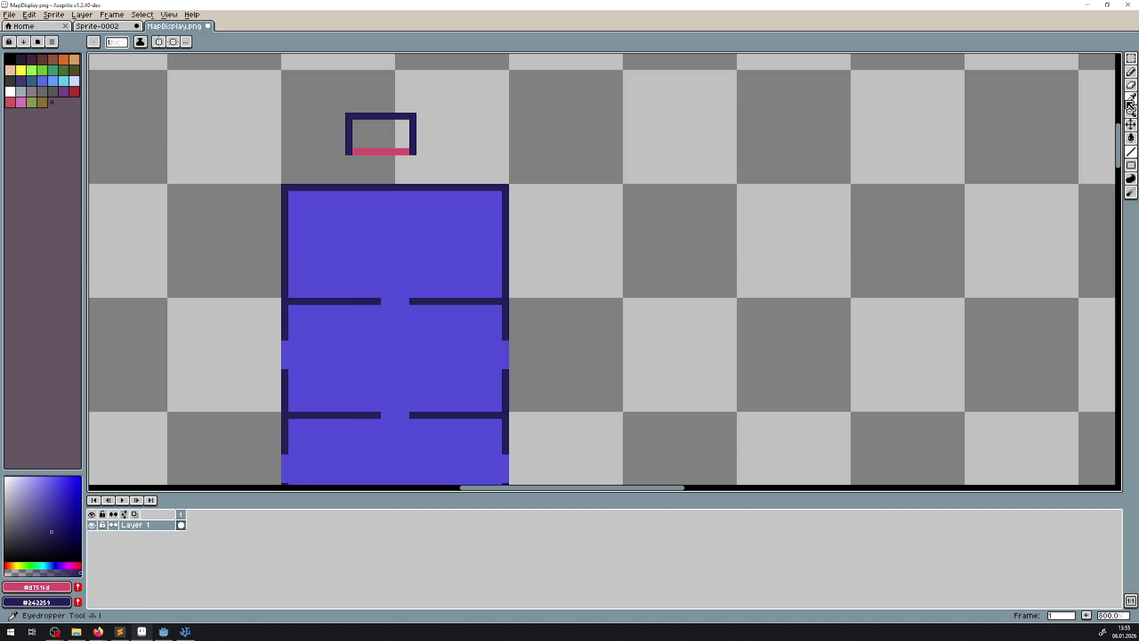
- Eyedropper the room tiles' blue as the drawing colour with the Line tool active
left_click(1132, 99)
left_click(496, 222)
left_click(1131, 152)
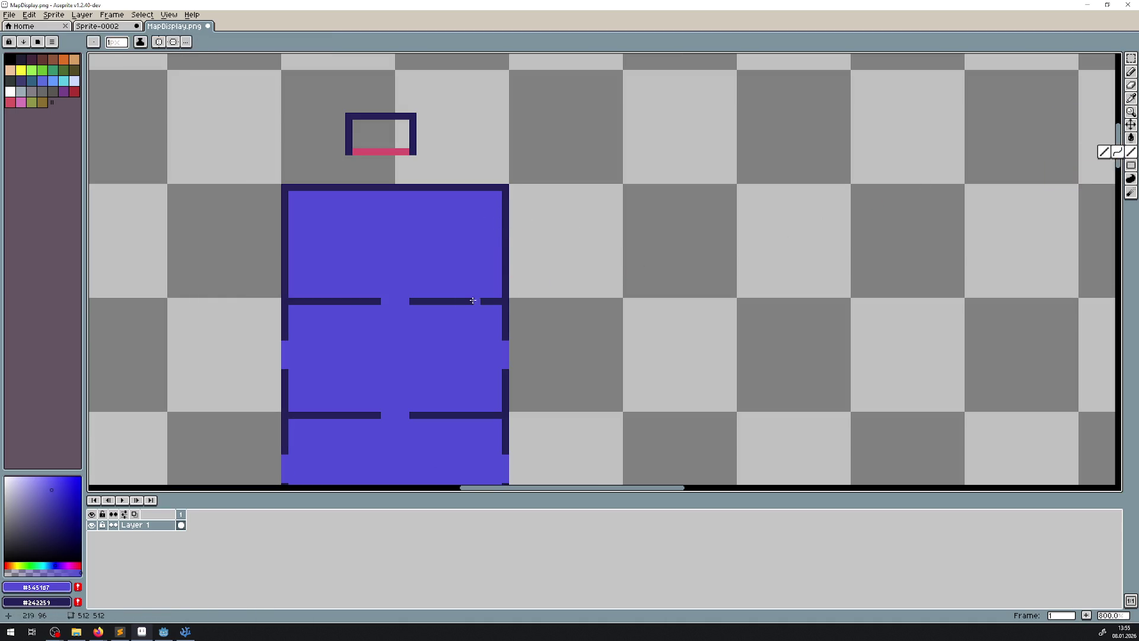
left_click_drag(466, 292, 504, 237)
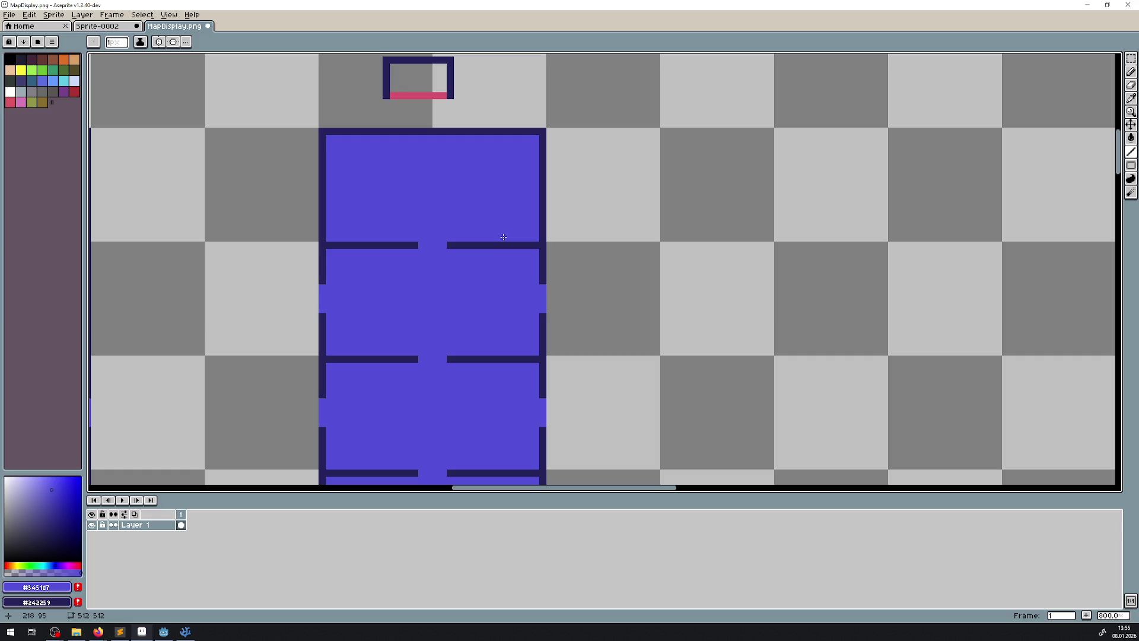
- Close the gaps in the tall column's right and left walls with dark lines
scroll(415, 238, "down", 2)
left_click_drag(326, 277, 320, 257)
left_click_drag(541, 242, 540, 263)
scroll(356, 298, "down", 2)
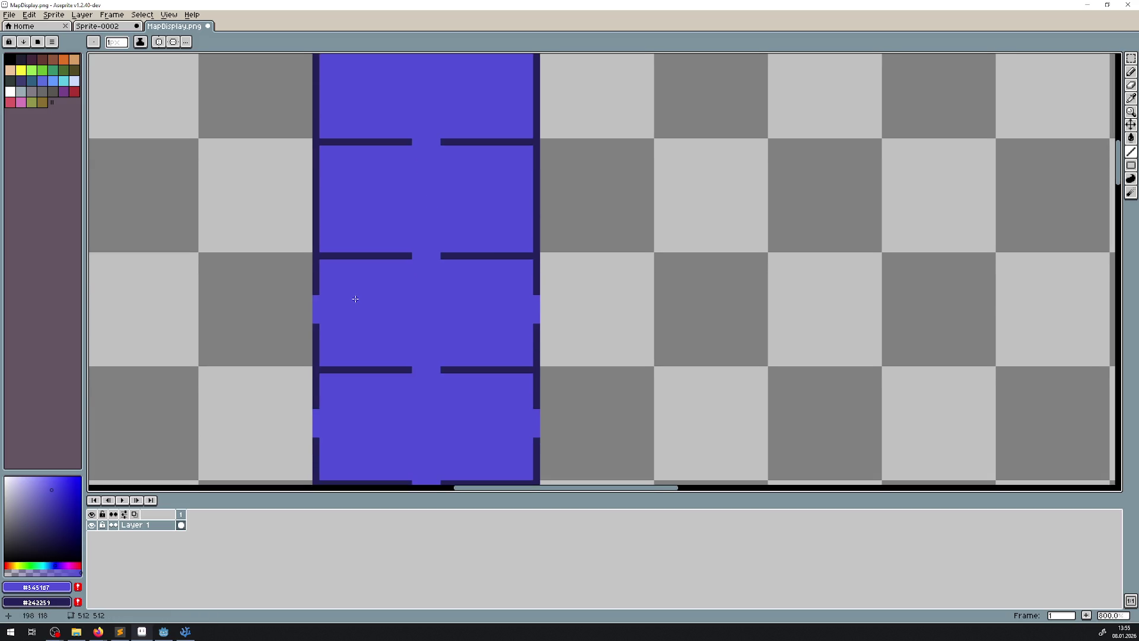
left_click_drag(321, 299, 318, 324)
mouse_move(415, 256)
left_mouse_down()
mouse_move(439, 256)
mouse_move(407, 229)
mouse_move(421, 229)
left_mouse_up()
scroll(514, 178, "down", 5)
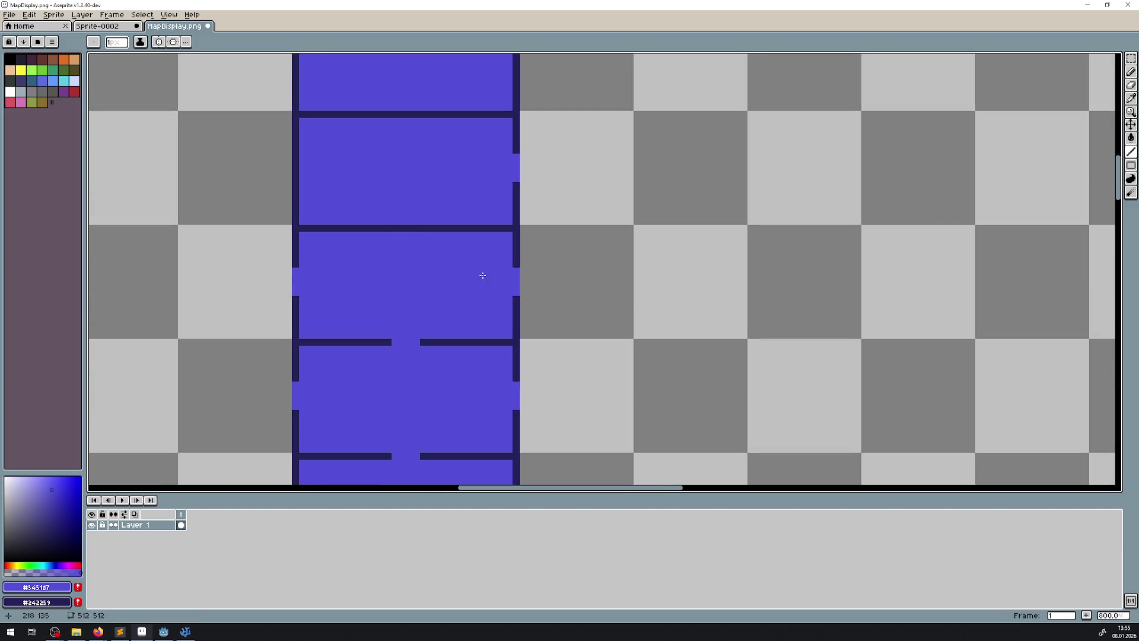
- Fill another wall gap, a lower left-wall gap, and the middle horizontal wall gap
left_click_drag(513, 269, 517, 296)
mouse_move(412, 288)
left_mouse_down()
mouse_move(397, 484)
mouse_move(404, 179)
left_mouse_up()
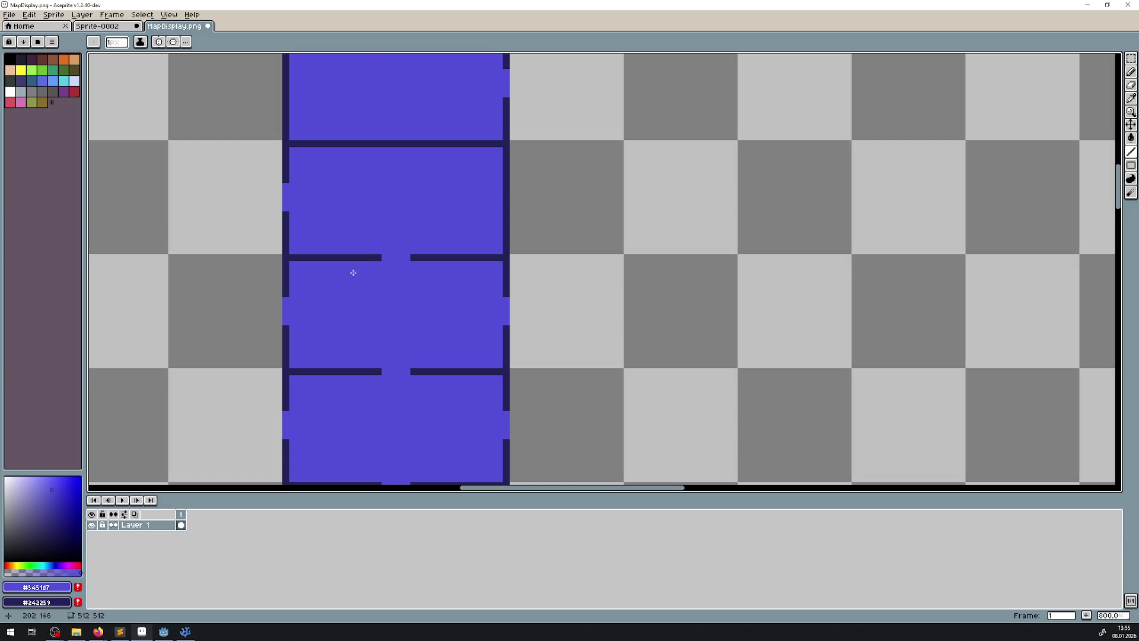
left_click_drag(288, 302, 287, 324)
left_click_drag(383, 329, 390, 196)
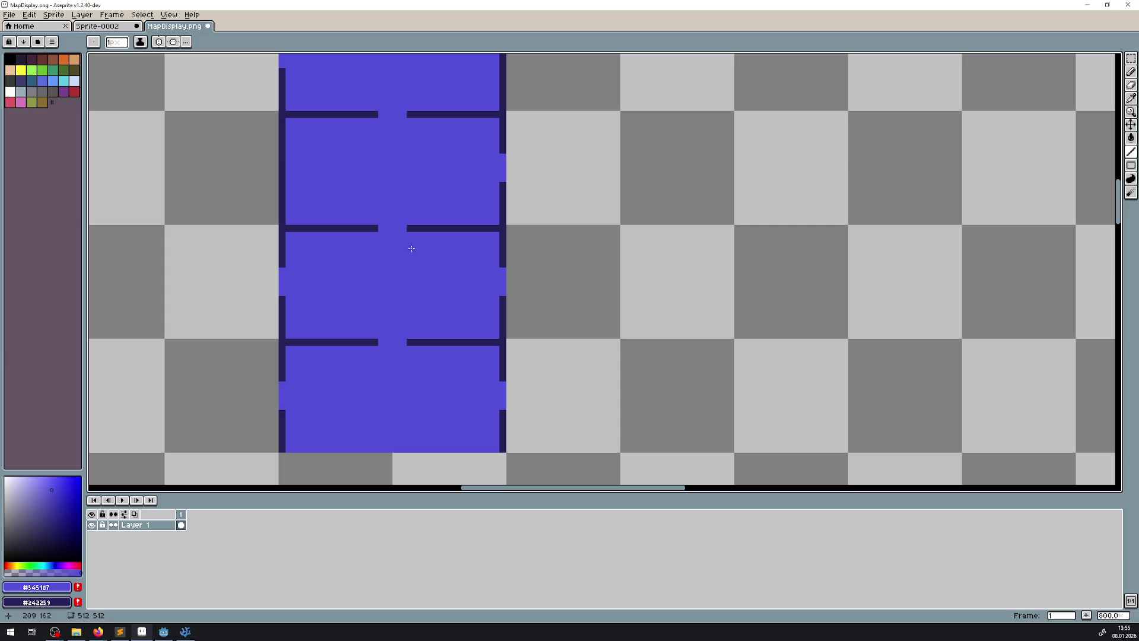
left_click_drag(374, 230, 409, 229)
scroll(481, 282, "down", 3)
scroll(481, 282, "left", 1)
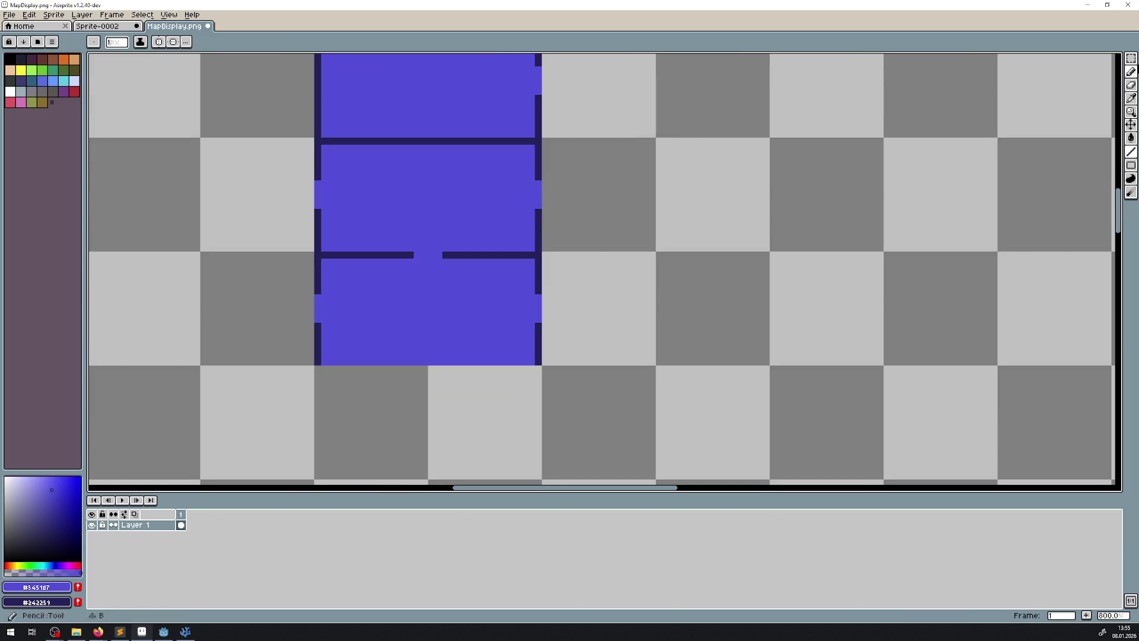
- Copy the column's bottom room tile one tile lower and commit it
key("w")
mouse_move(318, 360)
left_mouse_down()
mouse_move(590, 262)
mouse_move(543, 251)
left_mouse_up()
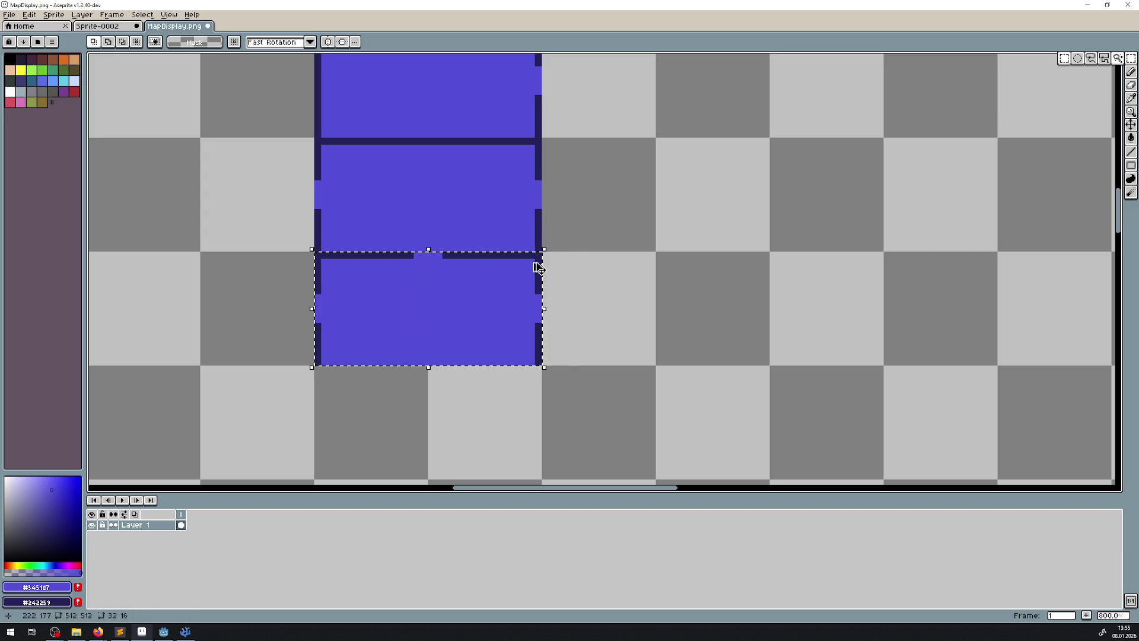
left_click_drag(473, 287, 476, 410)
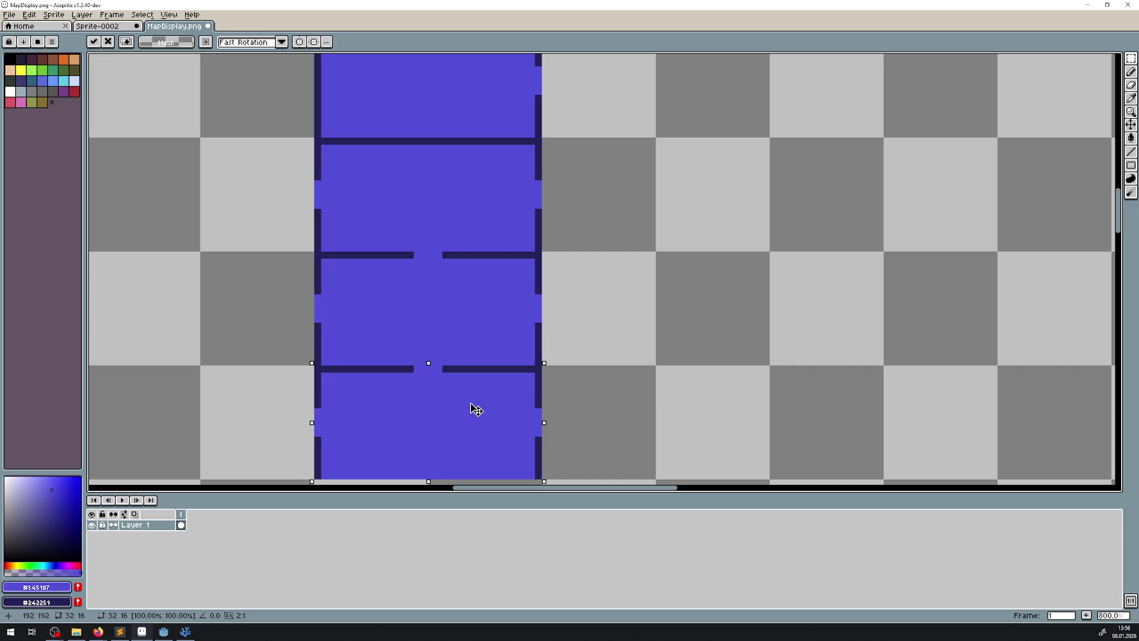
key("ctrl+d")
- Extend the wall line to narrow the doorway, then zoom out over the sheet
key("l")
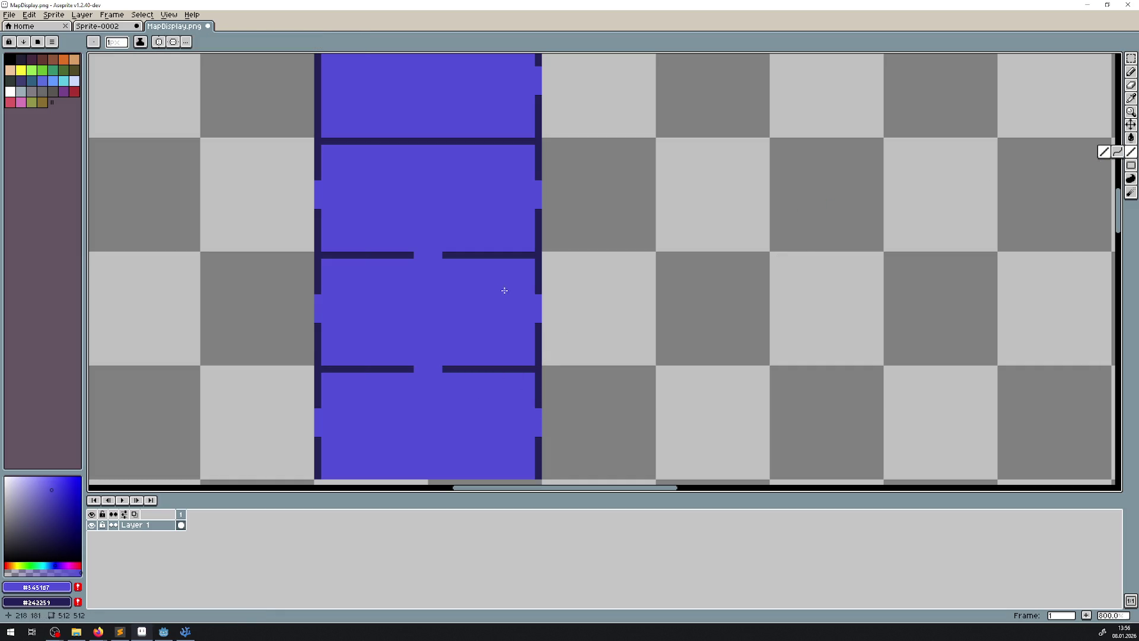
left_click_drag(415, 255, 436, 255)
key("v")
key("b")
scroll(558, 276, "down", 1)
scroll(558, 275, "down", 2)
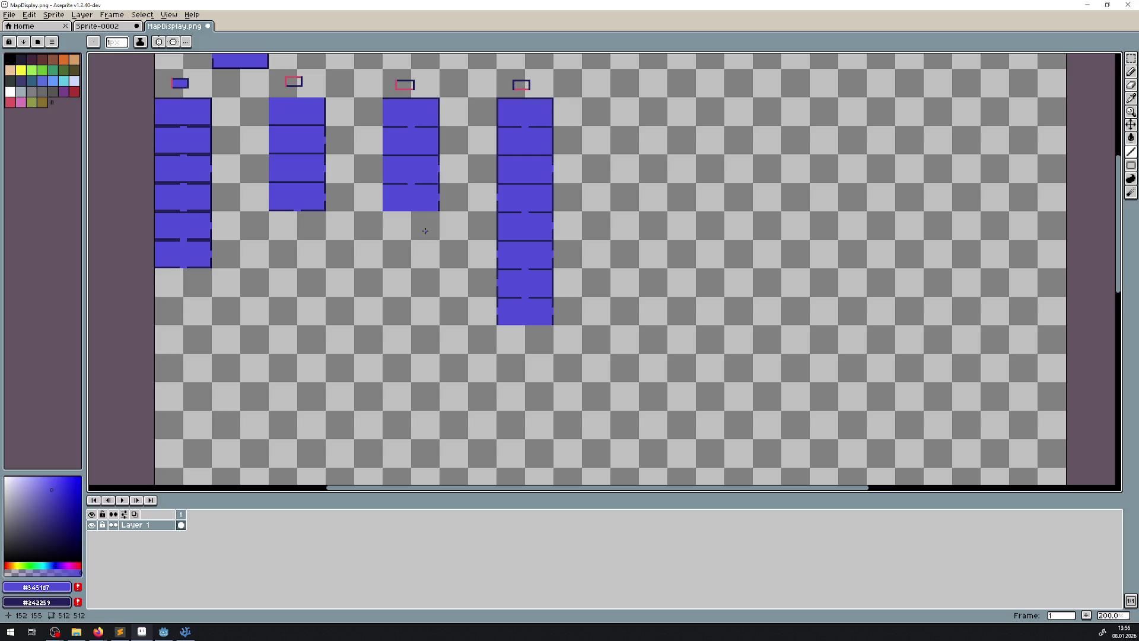
scroll(424, 232, "up", 3)
scroll(425, 232, "right", 2)
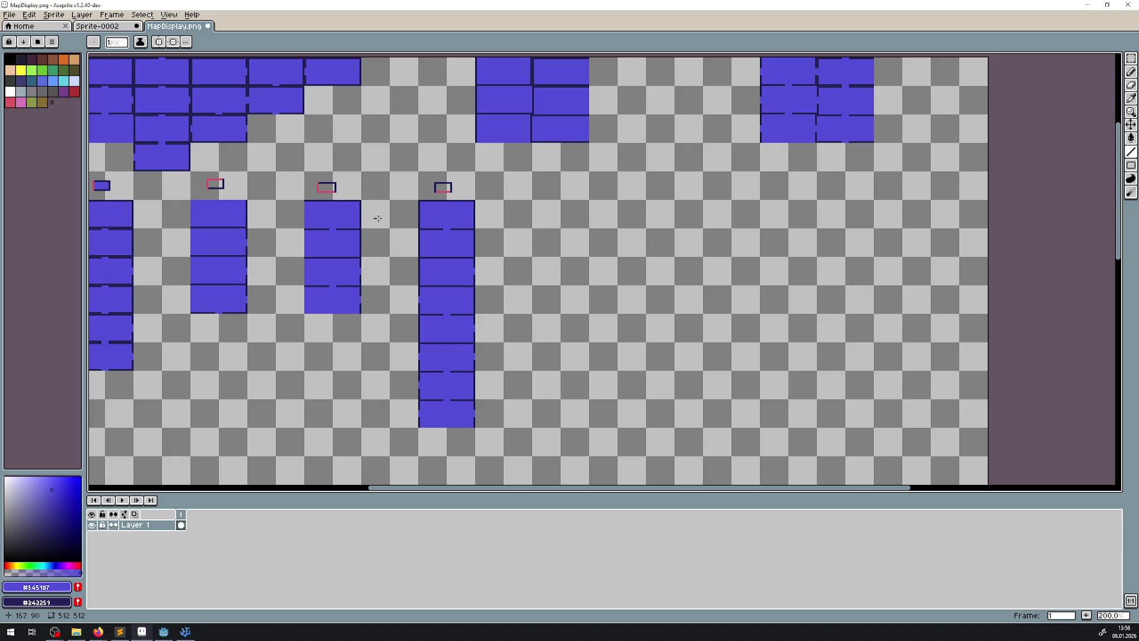
scroll(356, 226, "down", 1)
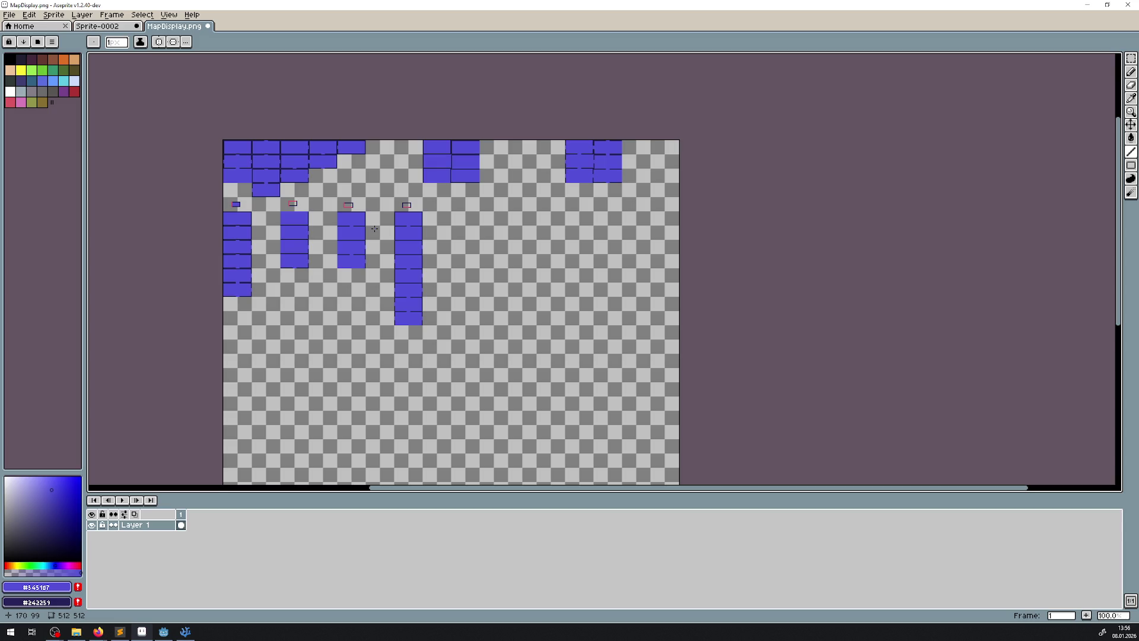
left_click(55, 632)
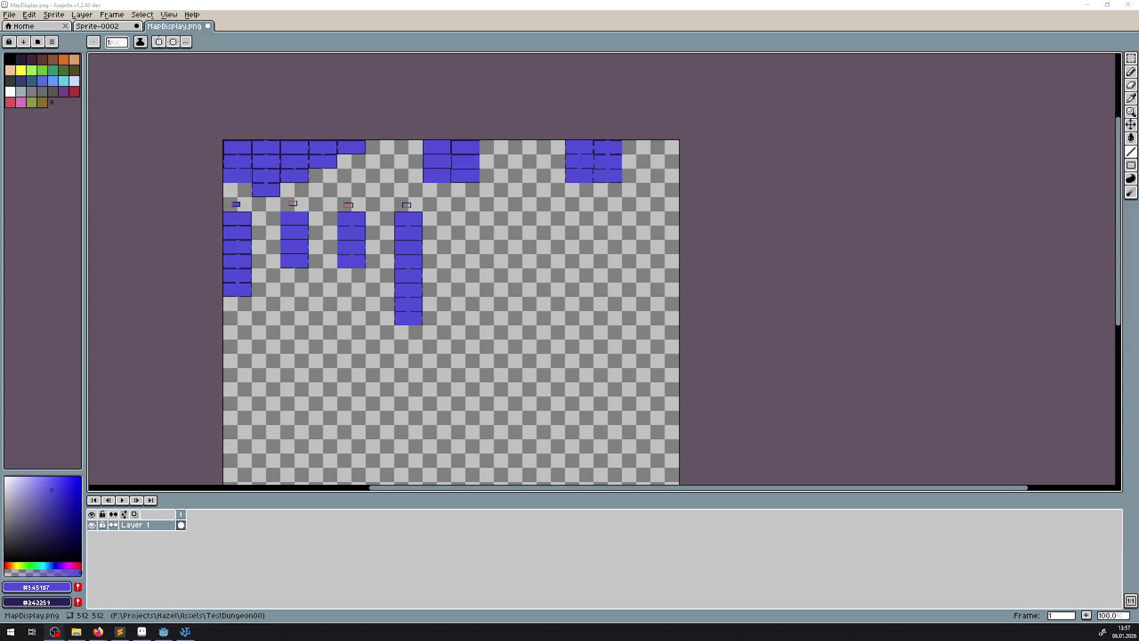
scroll(267, 208, "up", 3)
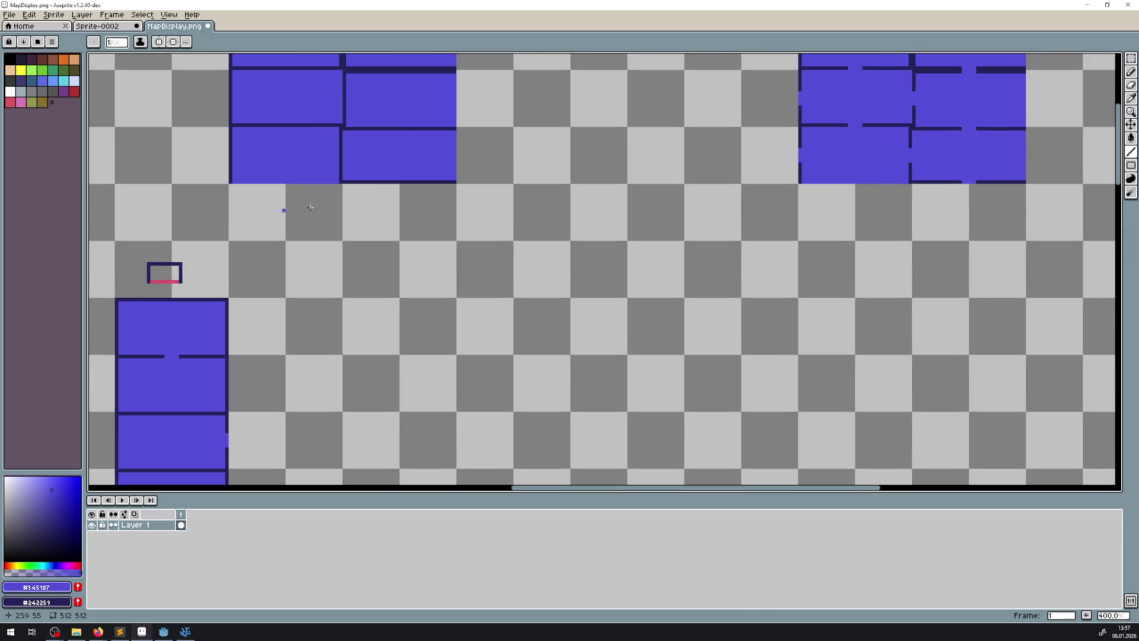
- Select the lower blue block of the right group and move it into the empty area
key("m")
scroll(552, 251, "right", 5)
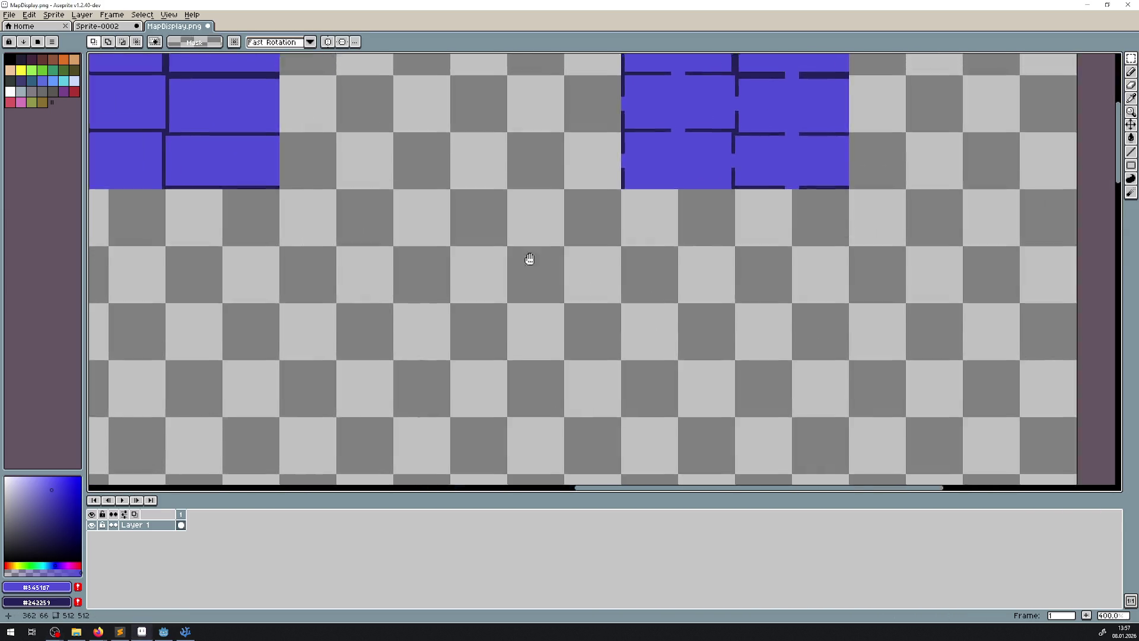
mouse_move(782, 211)
left_mouse_down()
mouse_move(705, 157)
mouse_move(670, 159)
left_mouse_up()
scroll(702, 193, "down", 1)
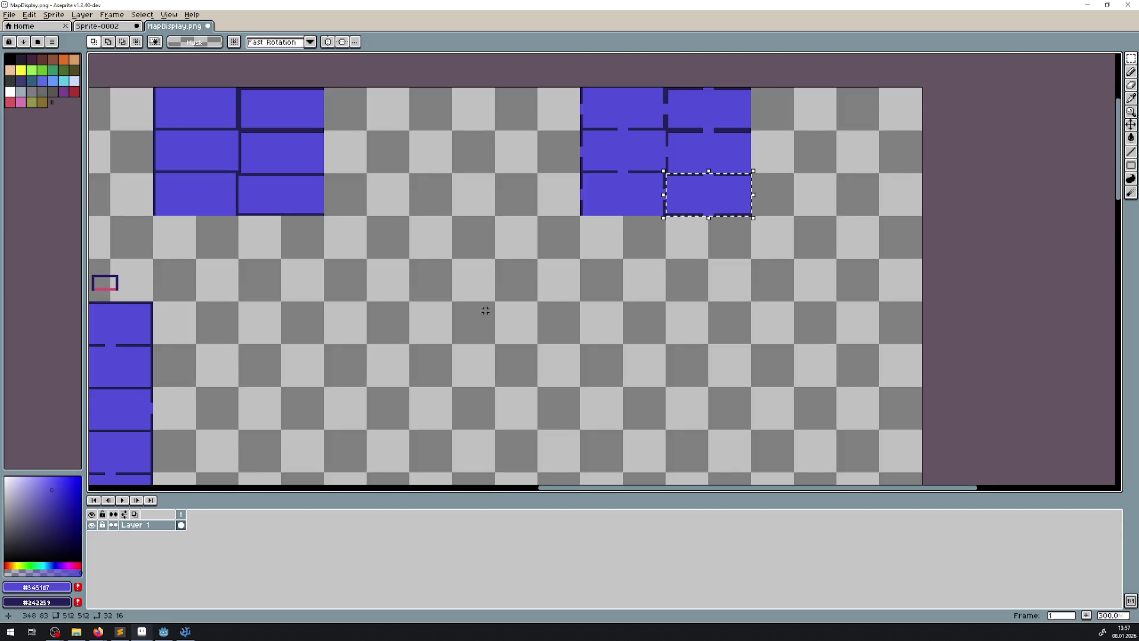
left_click_drag(483, 311, 664, 188)
left_click(855, 80)
mouse_move(854, 80)
left_mouse_down()
mouse_move(434, 244)
mouse_move(425, 421)
left_mouse_up()
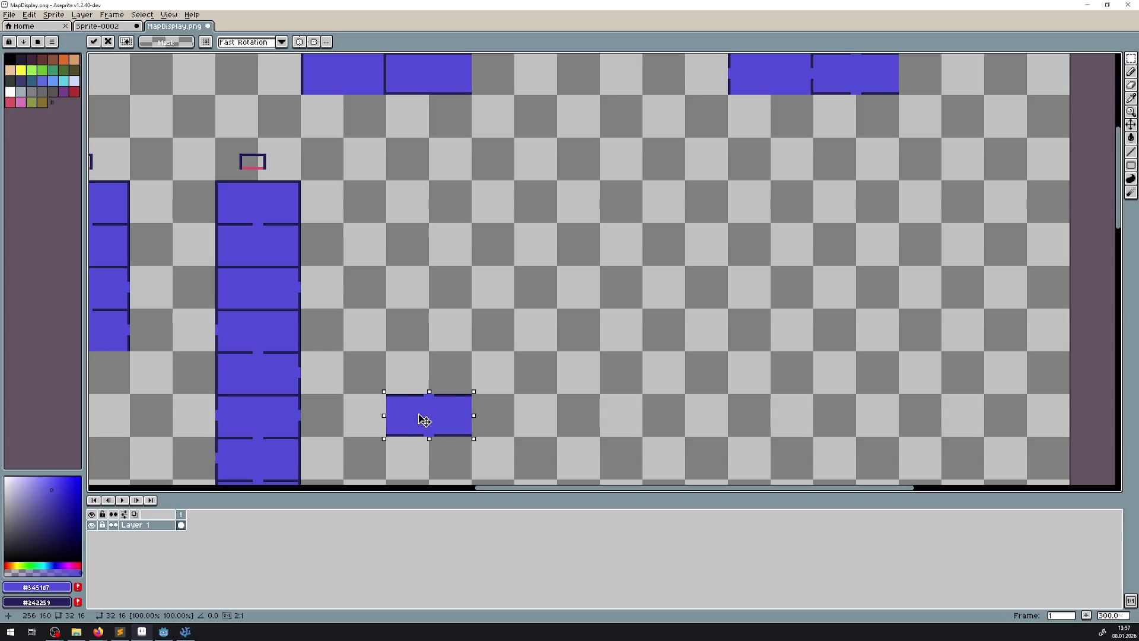
scroll(430, 147, "up", 2)
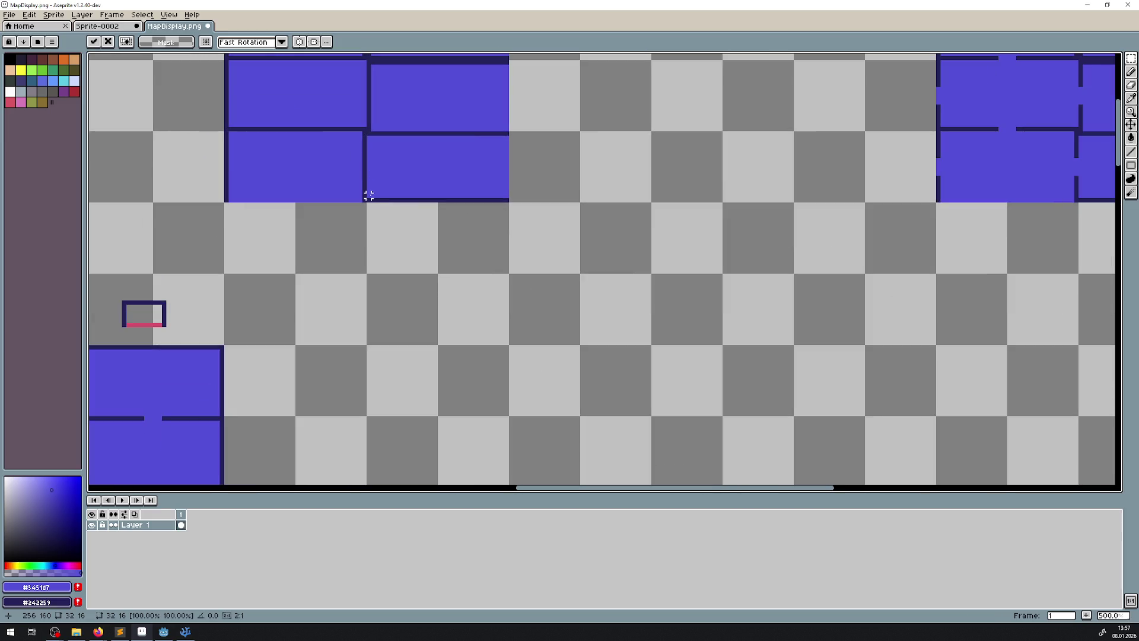
- Select the middle-top blue block and drop it, clearing the selection
left_click_drag(368, 198, 508, 127)
mouse_move(484, 225)
left_mouse_down()
mouse_move(518, 129)
mouse_move(473, 310)
mouse_move(490, 307)
mouse_move(453, 240)
left_mouse_up()
scroll(496, 255, "down", 2)
key("ctrl+d")
scroll(449, 329, "down", 1)
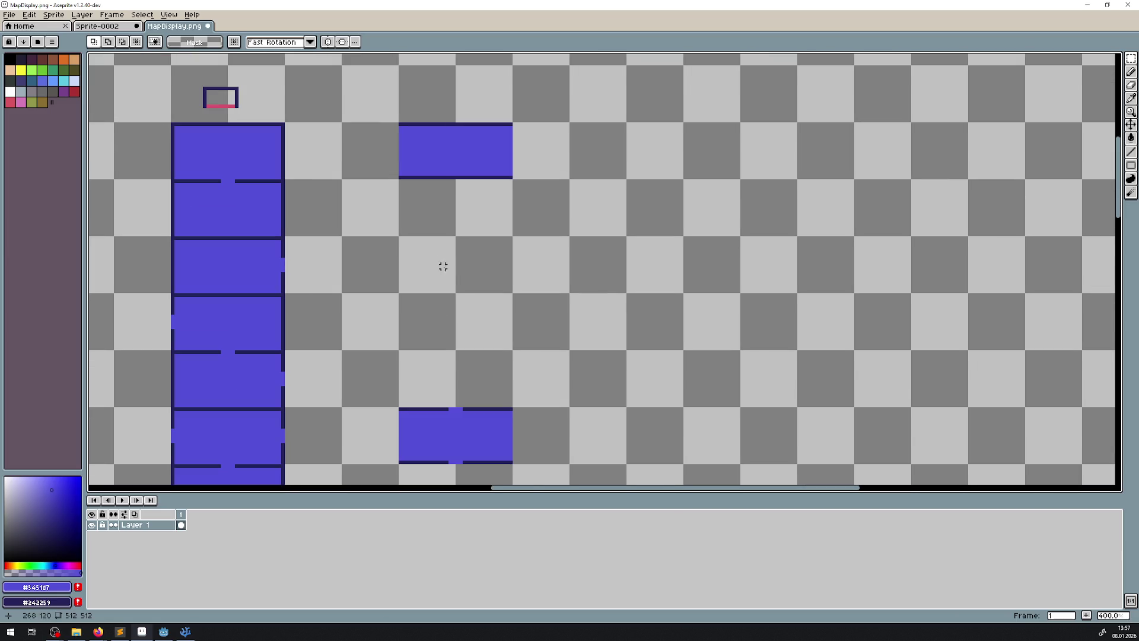
scroll(437, 354, "down", 1)
- Move the lower blue block up under the upper block and place a copy lower
left_click_drag(389, 356, 507, 436)
mouse_move(459, 399)
left_mouse_down()
mouse_move(441, 309)
mouse_move(459, 173)
mouse_move(452, 341)
left_mouse_up()
scroll(457, 173, "up", 1)
key("Return")
key("Return")
left_click(600, 242)
left_click_drag(549, 198, 493, 398)
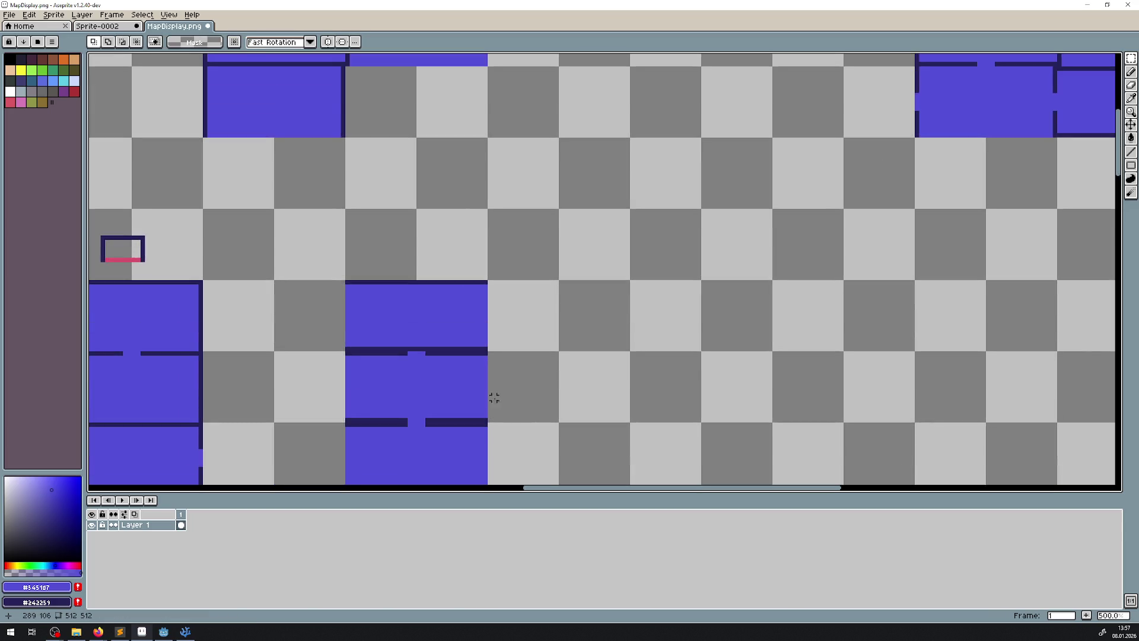
- Draw short lines across the door gap to make the dark divider bar solid
left_click(1131, 151)
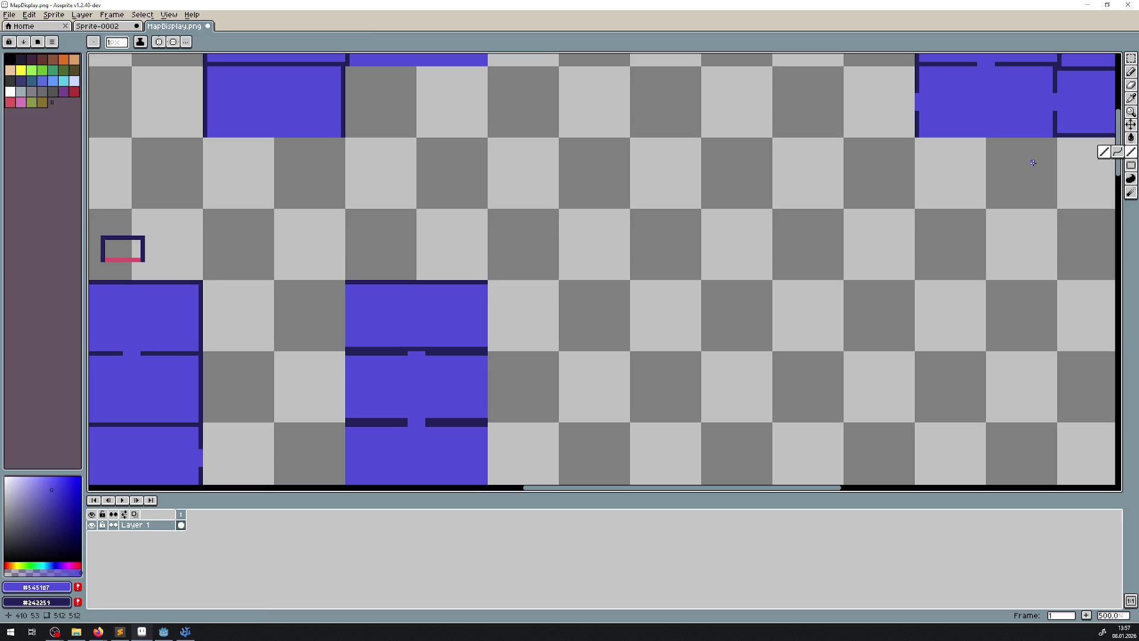
scroll(440, 331, "up", 2)
left_click_drag(440, 331, 464, 171)
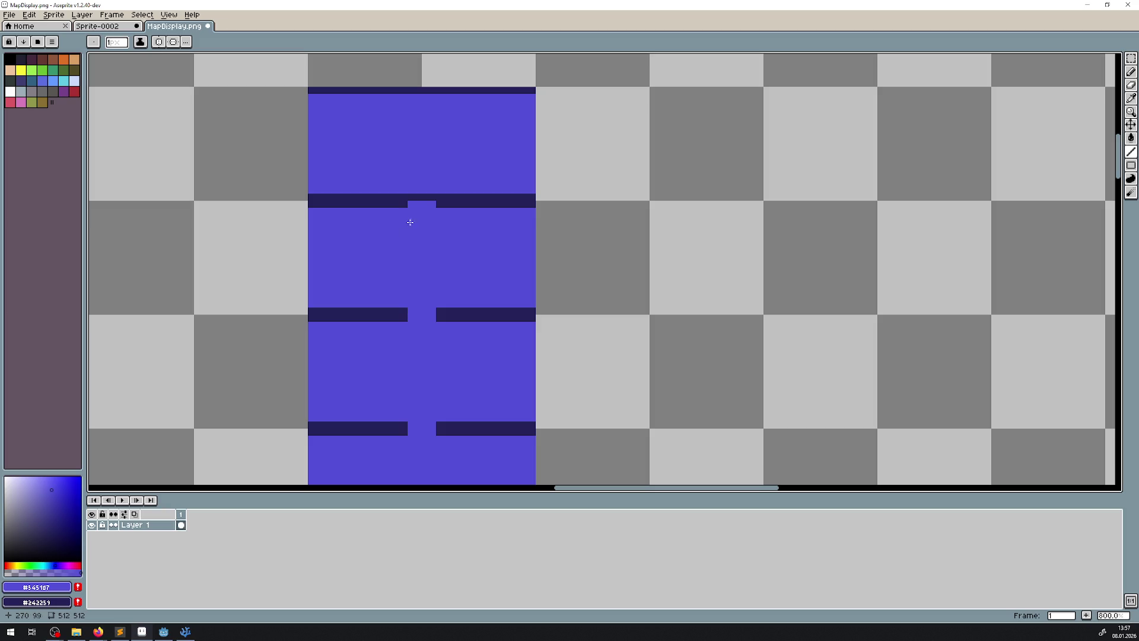
left_click_drag(410, 313, 433, 314)
scroll(428, 259, "down", 2)
left_click_drag(405, 234, 438, 235)
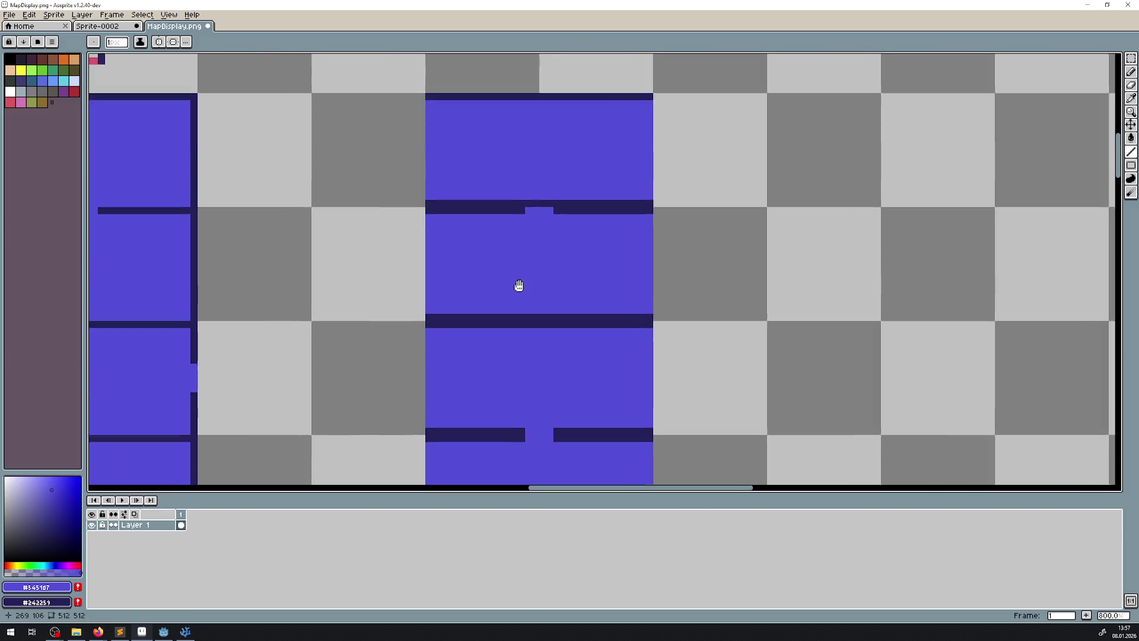
scroll(514, 275, "down", 3)
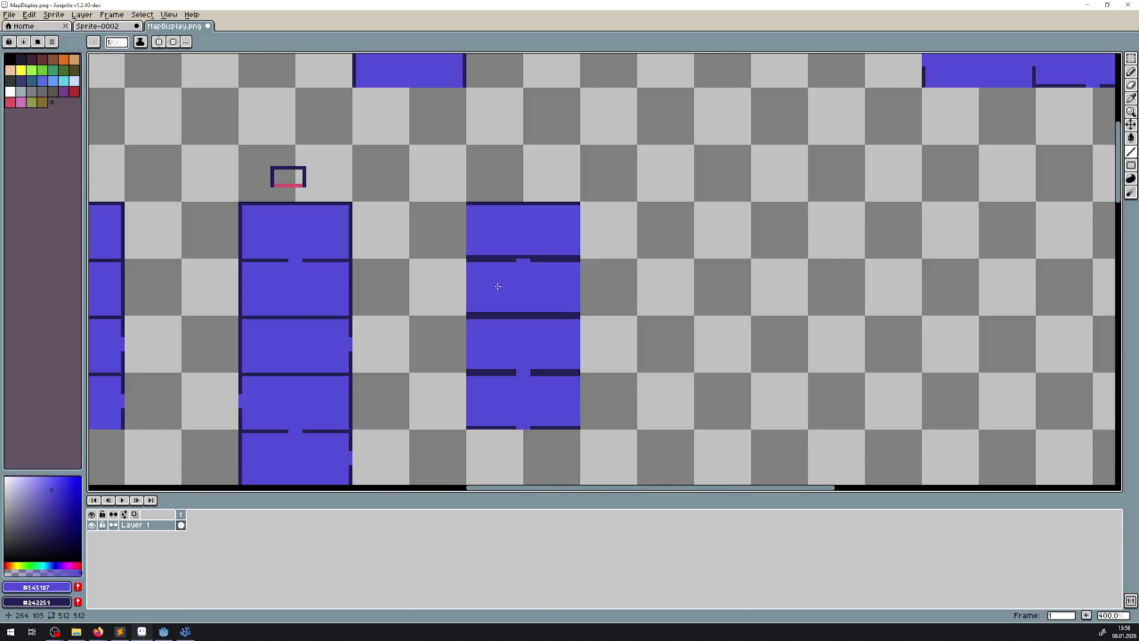
- Sample the marker pink and draw a new marker with pink sides and navy top and bottom
left_click(1131, 98)
left_click(298, 181)
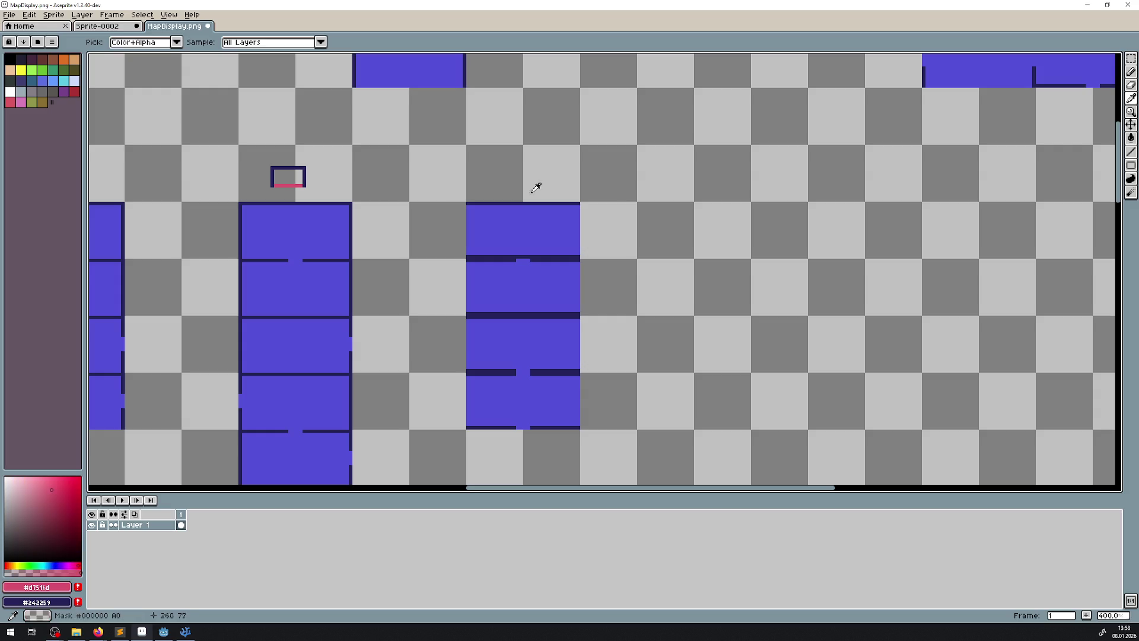
left_click(1131, 151)
scroll(538, 193, "up", 1)
scroll(538, 193, "up", 4)
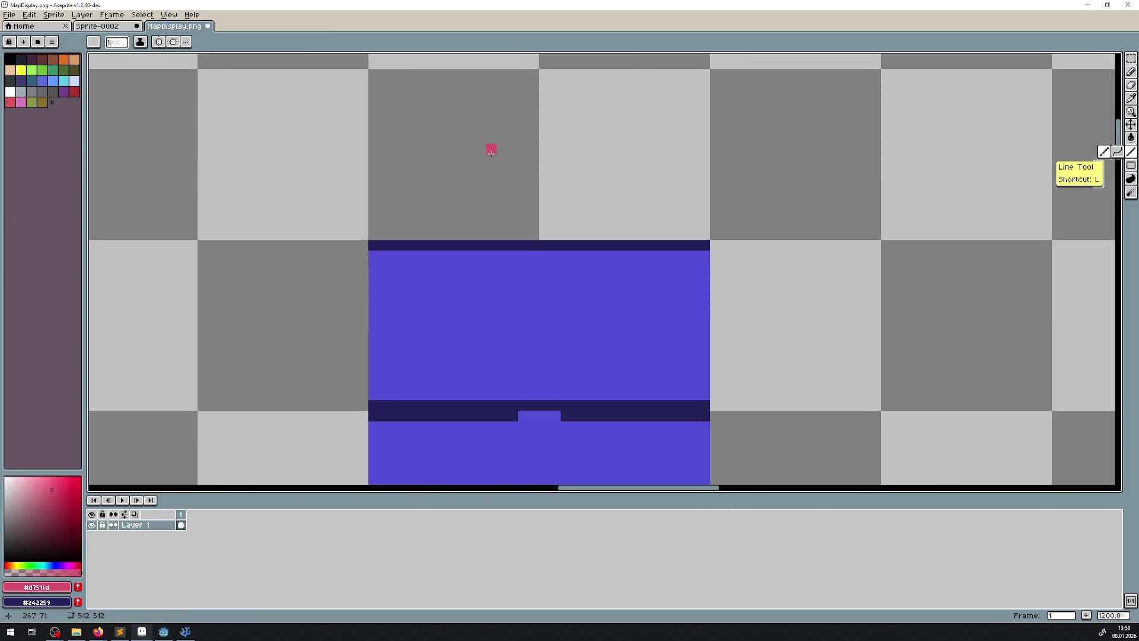
mouse_move(460, 128)
left_mouse_down()
mouse_move(460, 181)
mouse_move(480, 128)
mouse_move(560, 128)
left_mouse_up()
left_click(459, 127)
left_click(460, 180)
mouse_move(470, 180)
left_mouse_down()
mouse_move(555, 180)
mouse_move(556, 133)
left_mouse_up()
scroll(299, 159, "down", 5)
left_click_drag(265, 191, 321, 186)
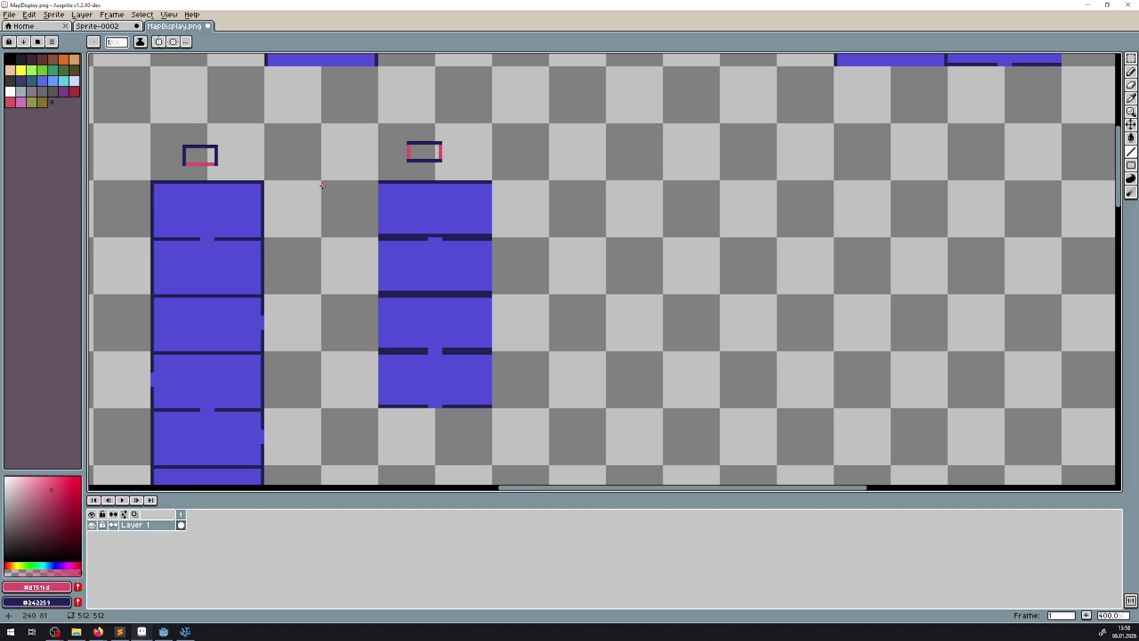
- Move the new marker to centre it over its column and deselect
left_click(1131, 58)
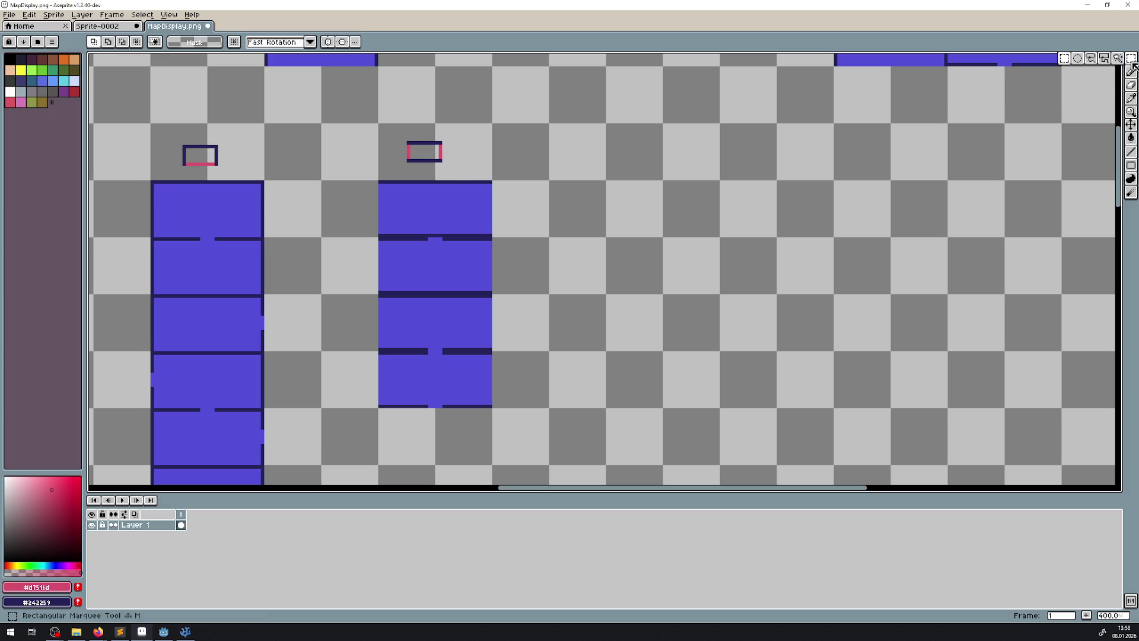
mouse_move(387, 133)
left_mouse_down()
mouse_move(455, 173)
mouse_move(448, 166)
left_mouse_up()
key("ctrl+d")
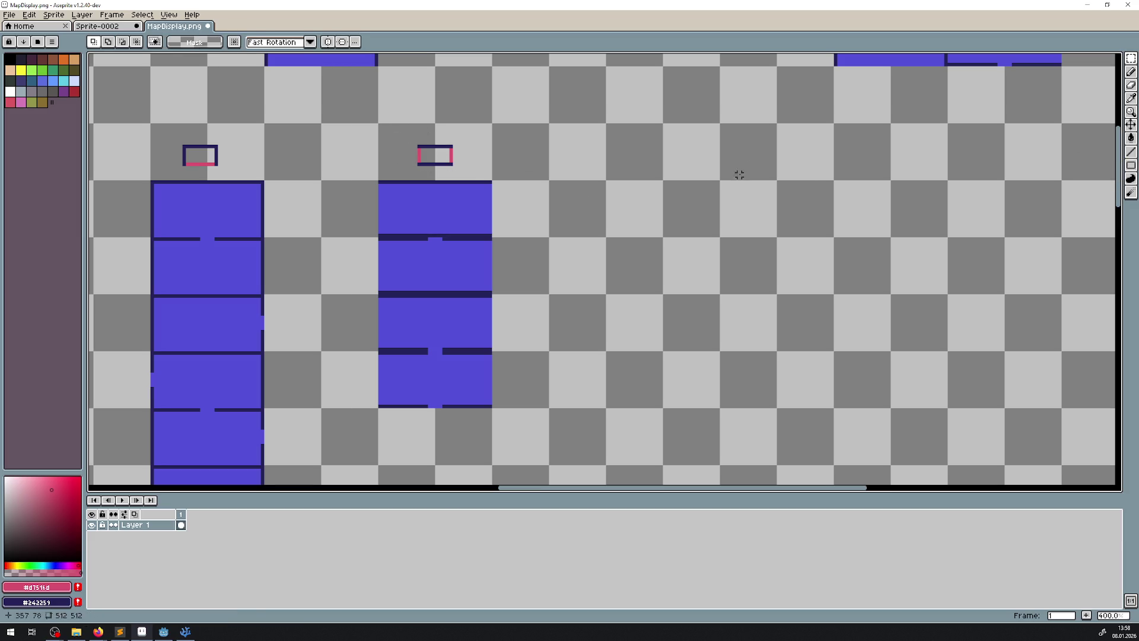
- Save the map image as MapDisplay.png
left_click_drag(572, 233, 715, 190)
scroll(677, 245, "down", 1)
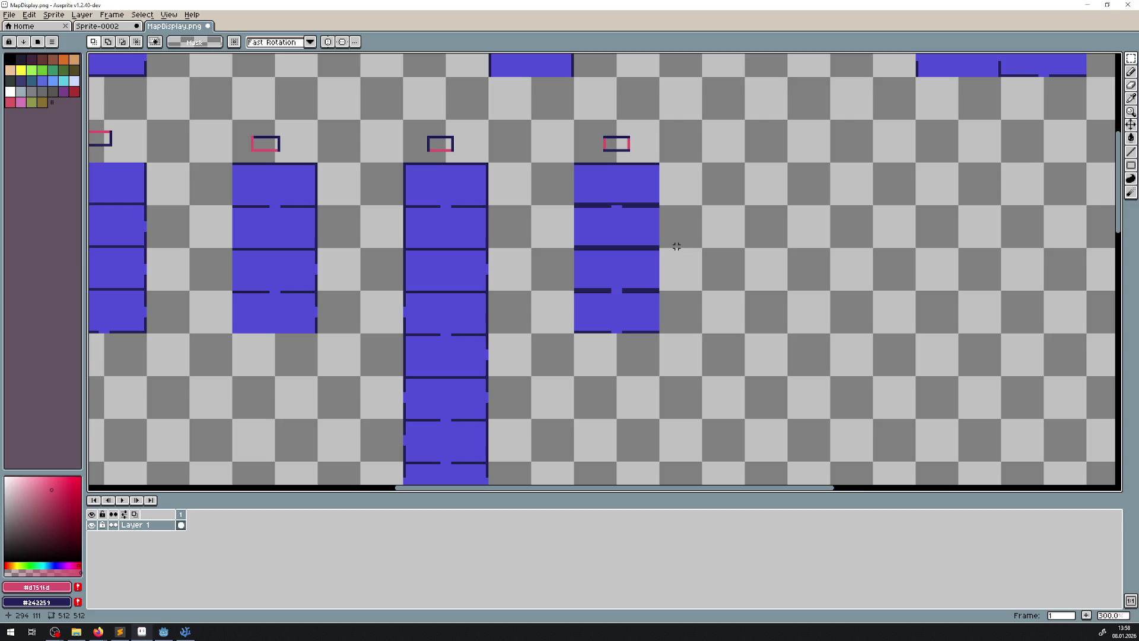
scroll(658, 265, "down", 1)
scroll(657, 265, "down", 1)
scroll(658, 265, "up", 3)
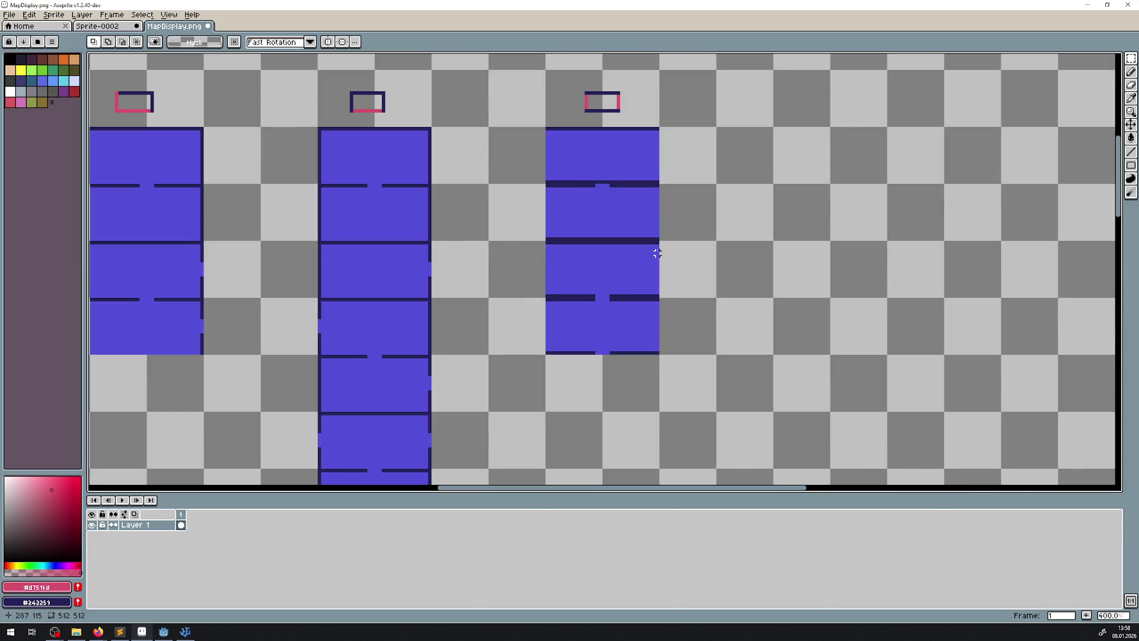
left_click_drag(657, 265, 533, 244)
key("ctrl+s")
- Select the lower-right blue room of the top group, move it down-left, and delete it
left_click_drag(599, 200, 514, 339)
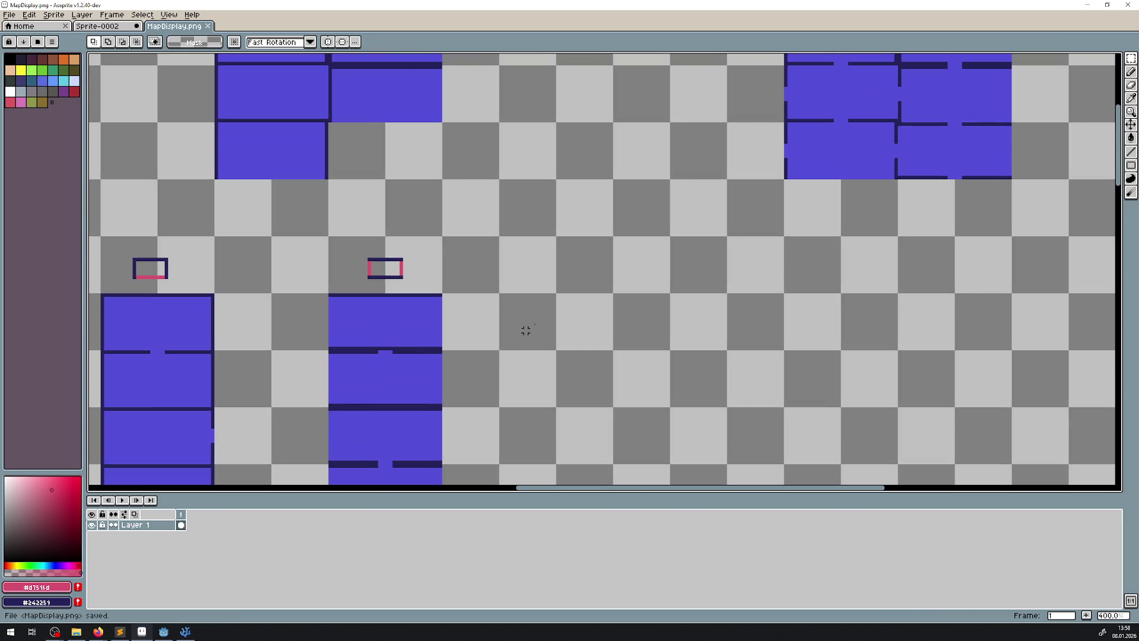
scroll(662, 228, "down", 2)
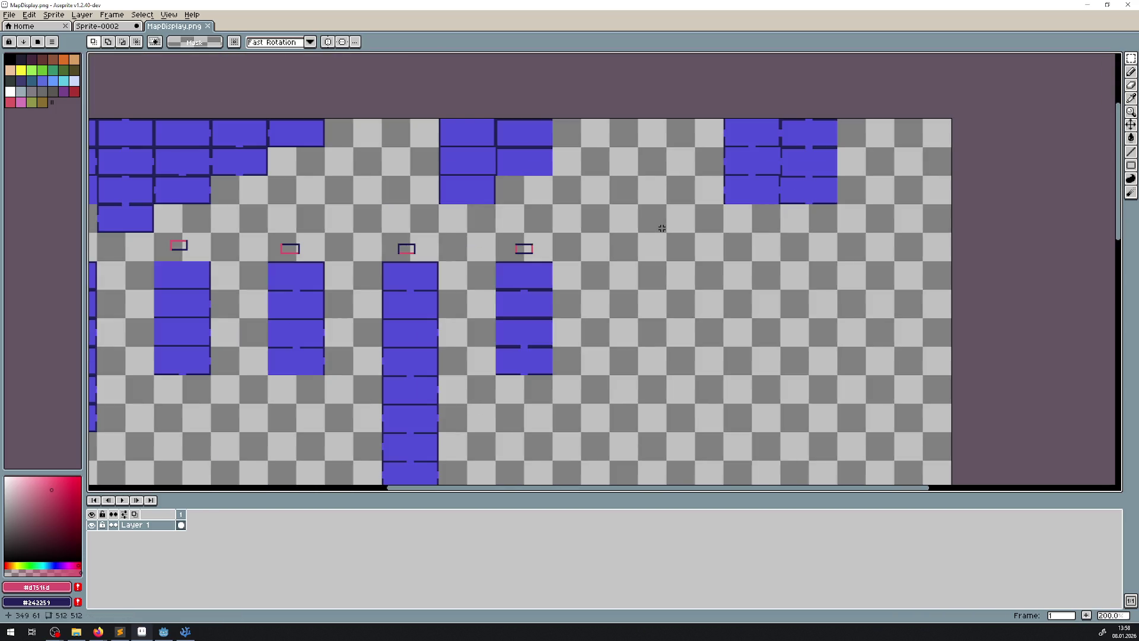
scroll(662, 228, "up", 1)
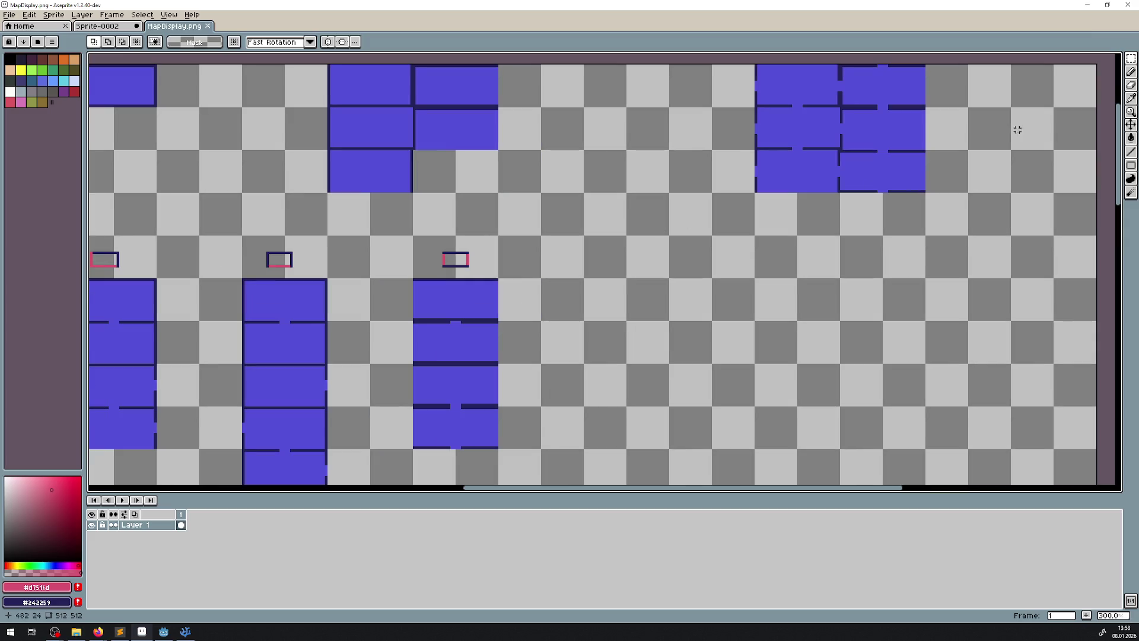
scroll(914, 187, "up", 4)
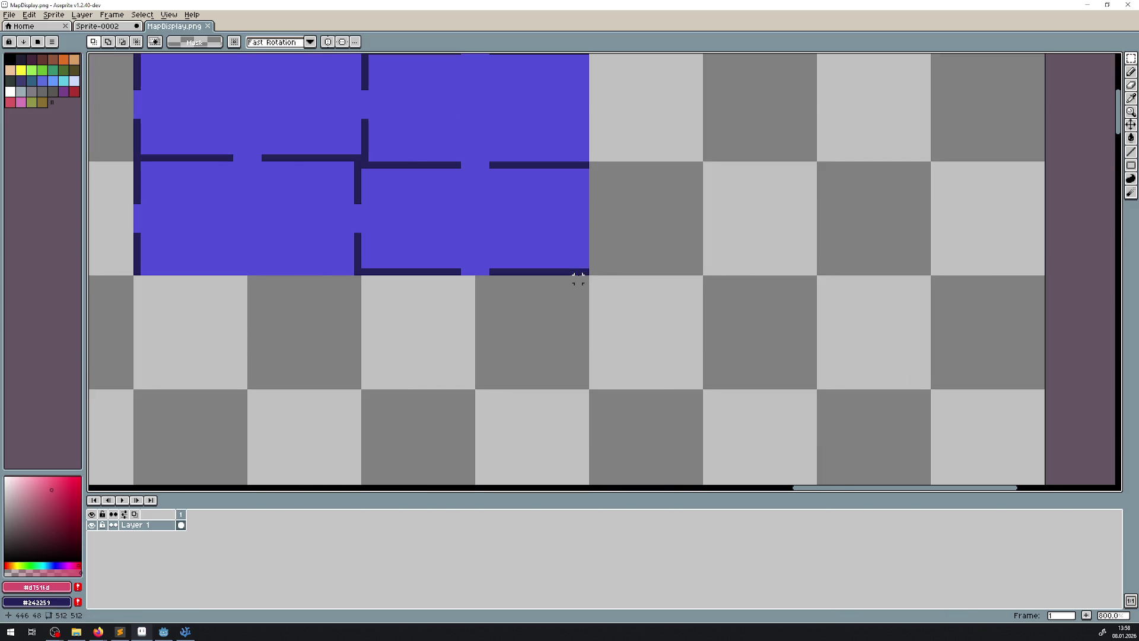
left_click_drag(584, 272, 367, 164)
mouse_move(433, 233)
left_mouse_down()
mouse_move(330, 402)
mouse_move(238, 412)
left_mouse_up()
scroll(478, 321, "down", 5)
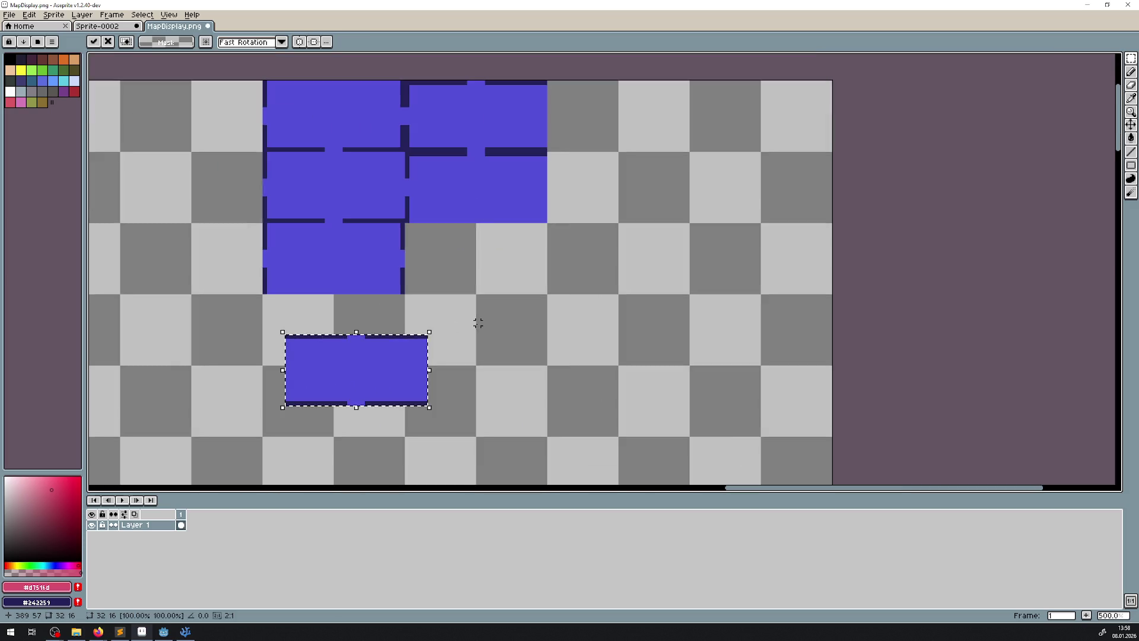
left_click_drag(444, 343, 557, 255)
scroll(505, 278, "up", 1)
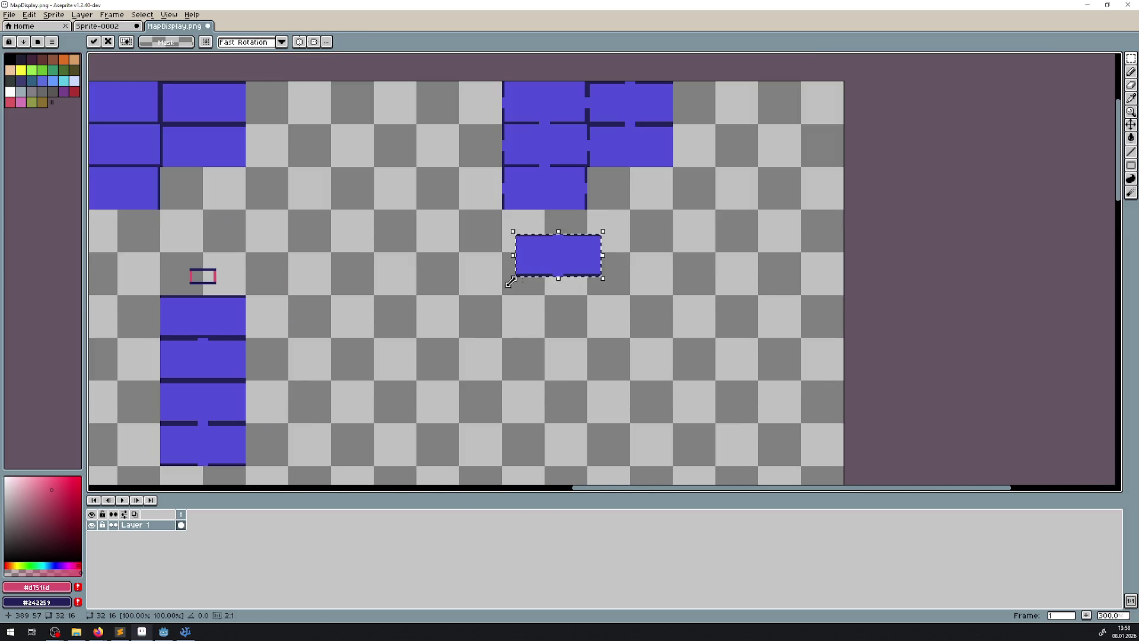
key("Delete")
- Select the upper-middle blue room block and stack it 32 pixels lower onto the column
left_click_drag(342, 236, 478, 285)
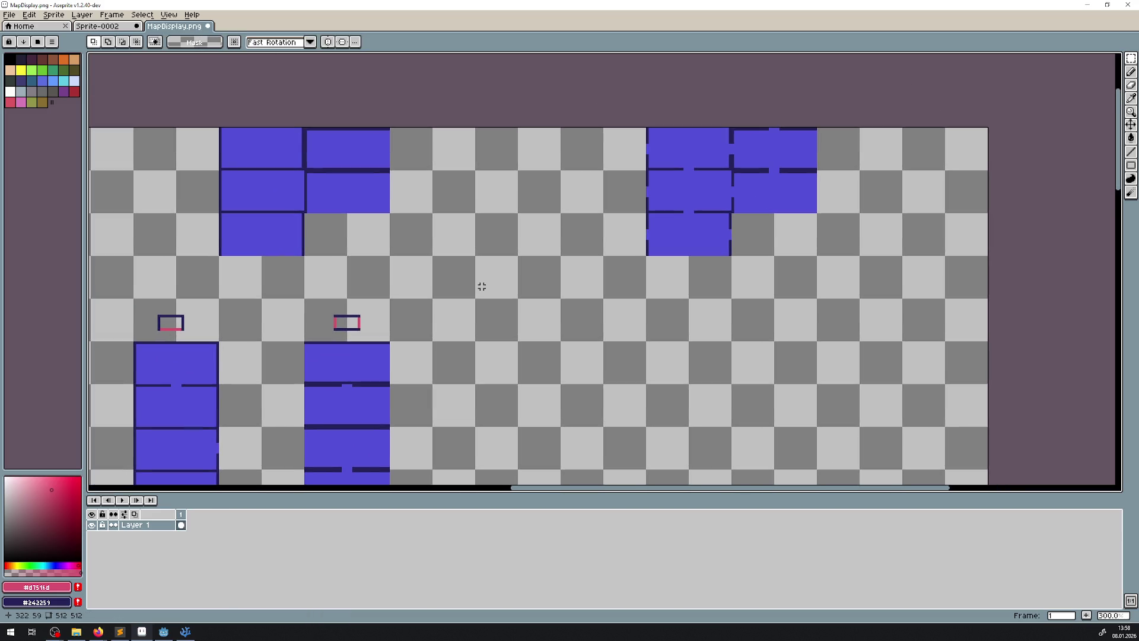
scroll(402, 243, "down", 2)
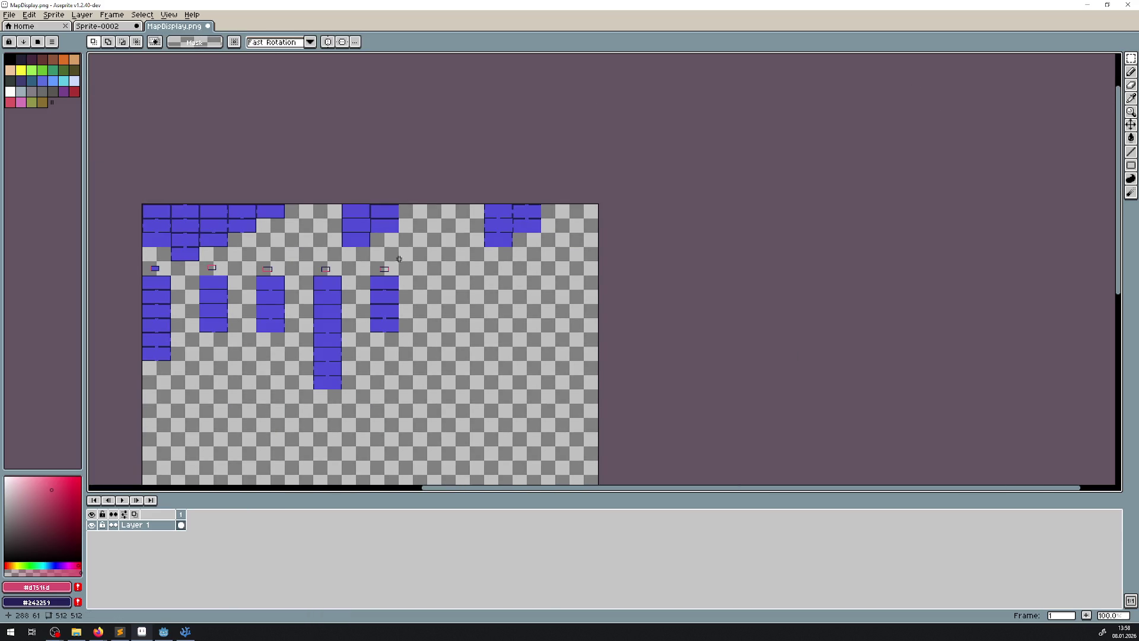
left_click_drag(399, 259, 444, 245)
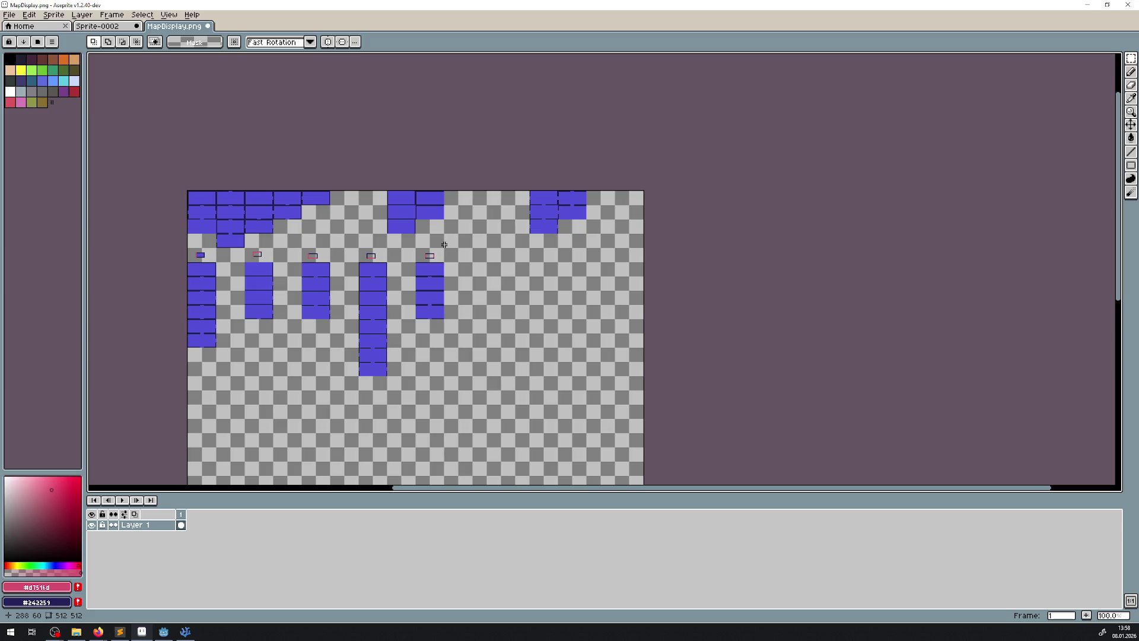
scroll(445, 245, "up", 3)
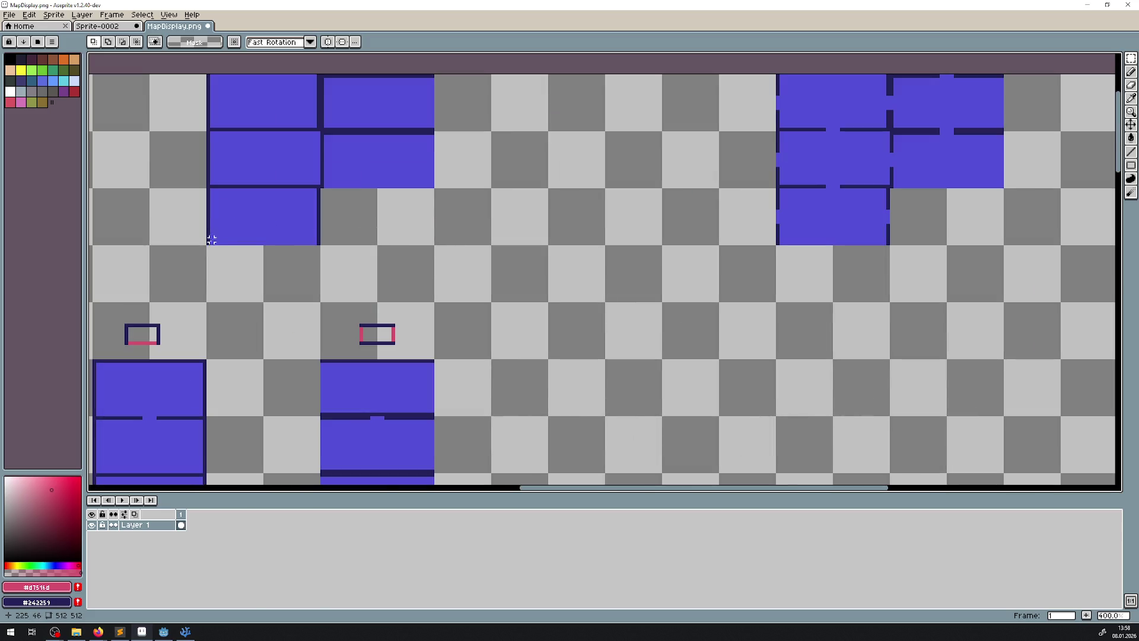
mouse_move(209, 242)
left_mouse_down()
mouse_move(322, 187)
mouse_move(668, 357)
mouse_move(649, 394)
left_mouse_up()
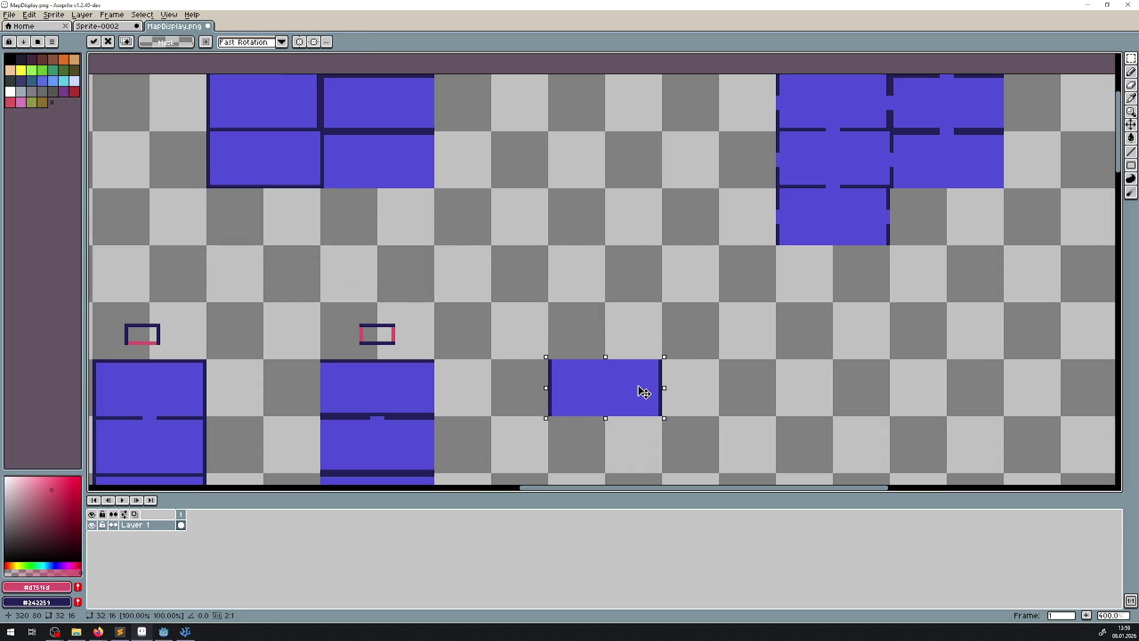
scroll(809, 252, "up", 1)
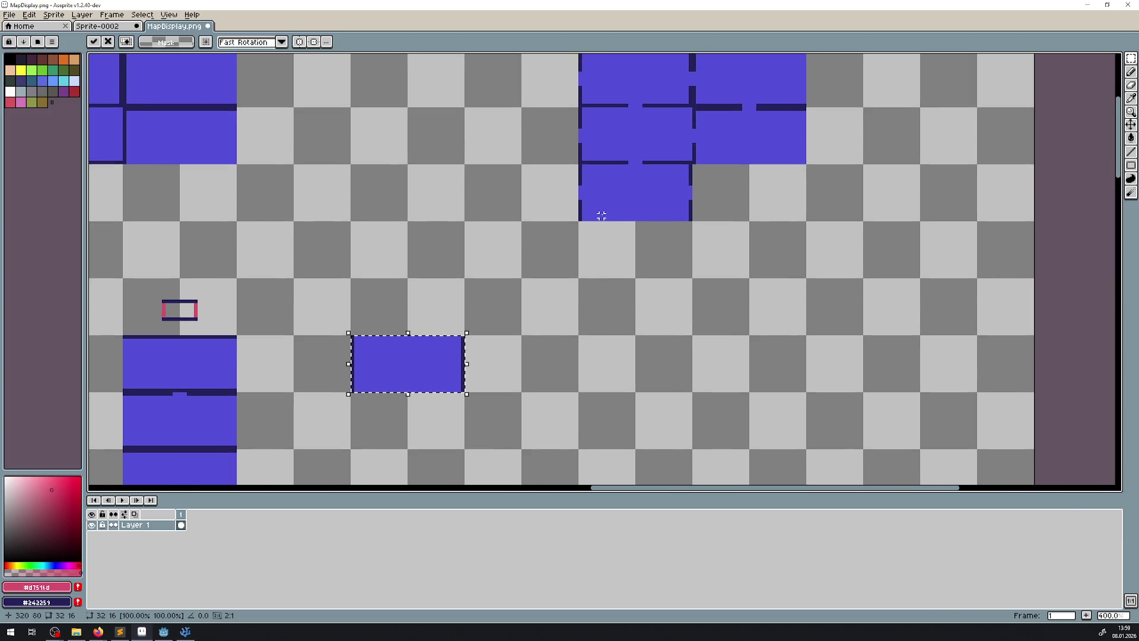
mouse_move(571, 149)
left_mouse_down()
mouse_move(751, 220)
mouse_move(717, 225)
left_mouse_up()
mouse_move(622, 224)
left_mouse_down()
mouse_move(674, 69)
mouse_move(682, 81)
mouse_move(410, 383)
mouse_move(406, 371)
mouse_move(491, 224)
mouse_move(476, 236)
left_mouse_up()
key("ctrl+z")
left_click_drag(477, 188, 471, 314)
- Commit the moved room and start a new marker with a pink line, undoing a stray top edge
left_click(595, 188)
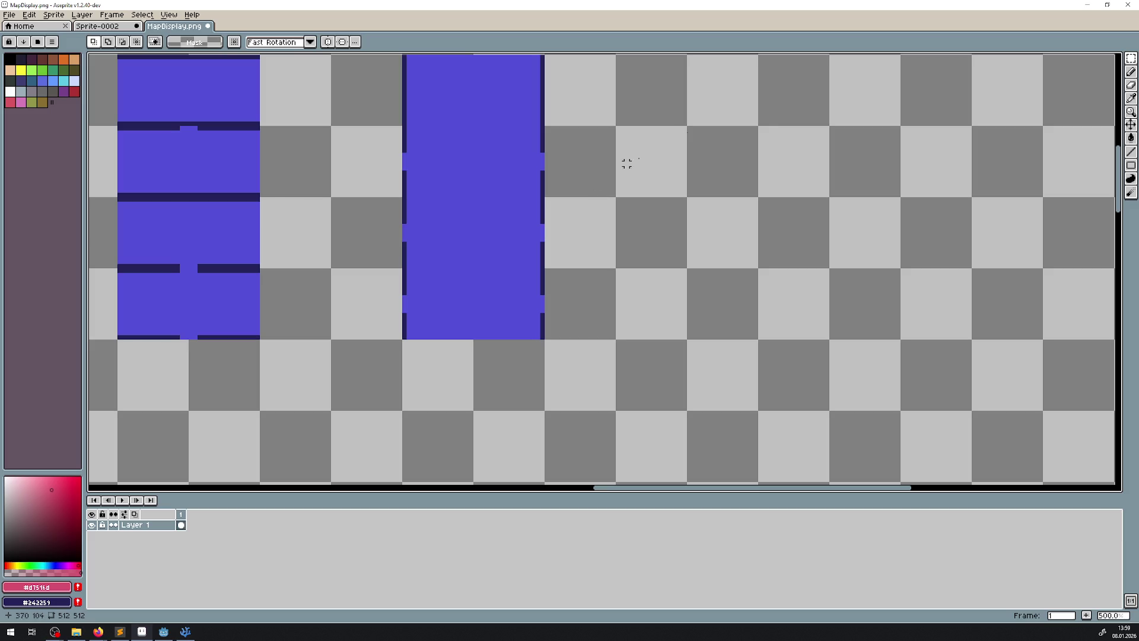
left_click(1131, 152)
scroll(402, 184, "up", 5)
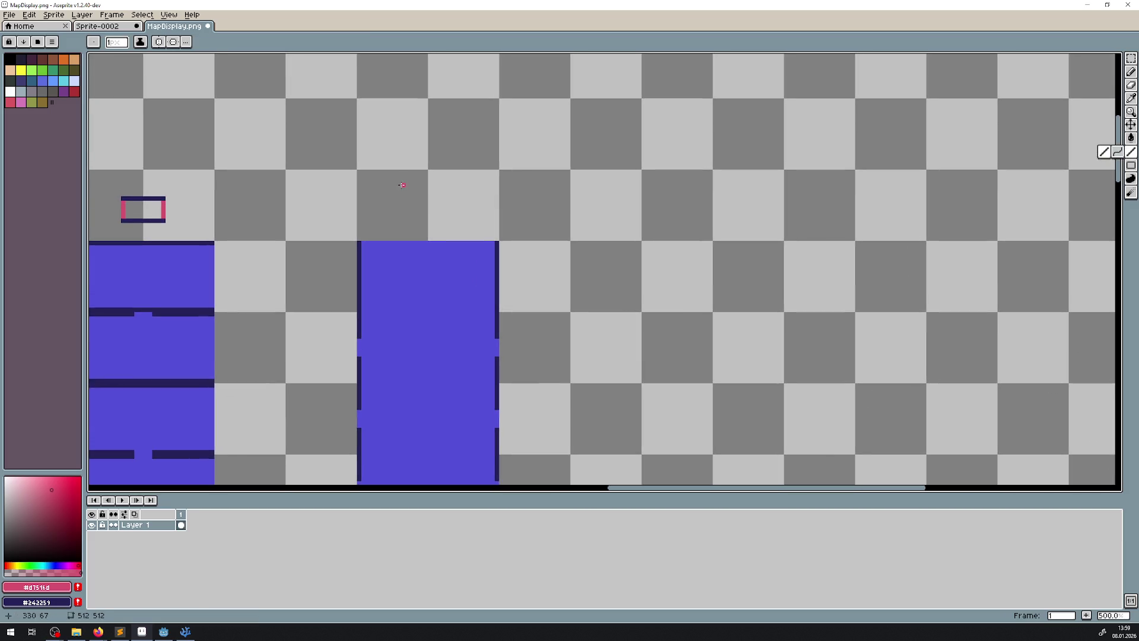
left_click_drag(399, 188, 437, 189)
scroll(397, 194, "up", 4)
scroll(398, 197, "down", 8)
scroll(274, 240, "up", 4)
scroll(274, 239, "up", 5)
left_click_drag(241, 253, 373, 259)
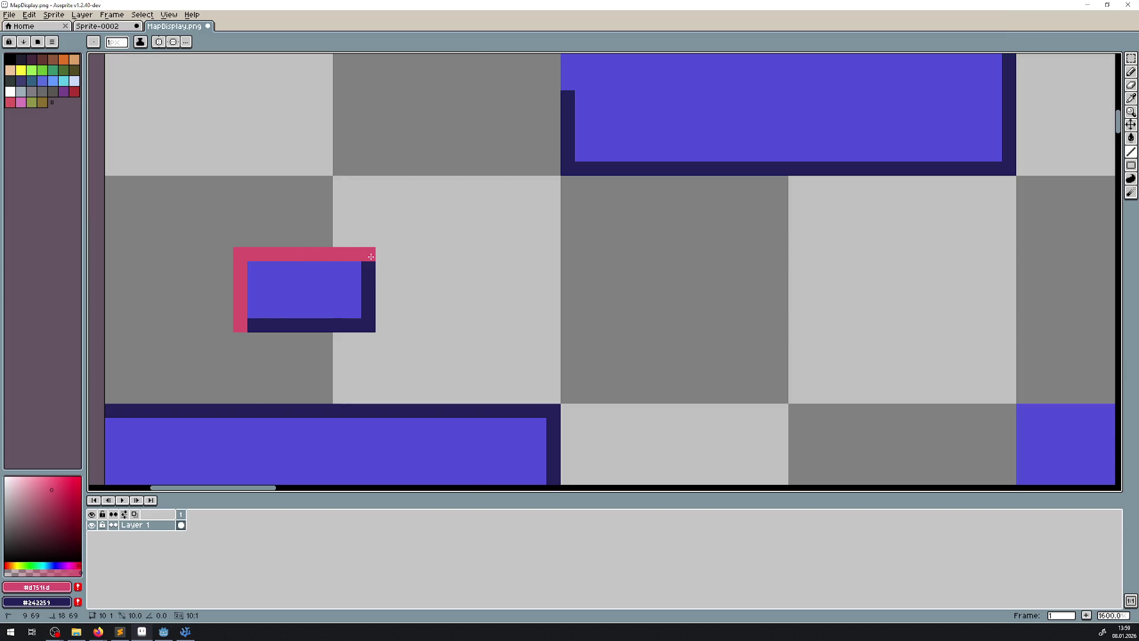
key("ctrl+z")
scroll(656, 255, "down", 3)
- Complete the marker outline with navy sides and a pink bottom line
left_click_drag(656, 256, 284, 278)
scroll(349, 288, "up", 4)
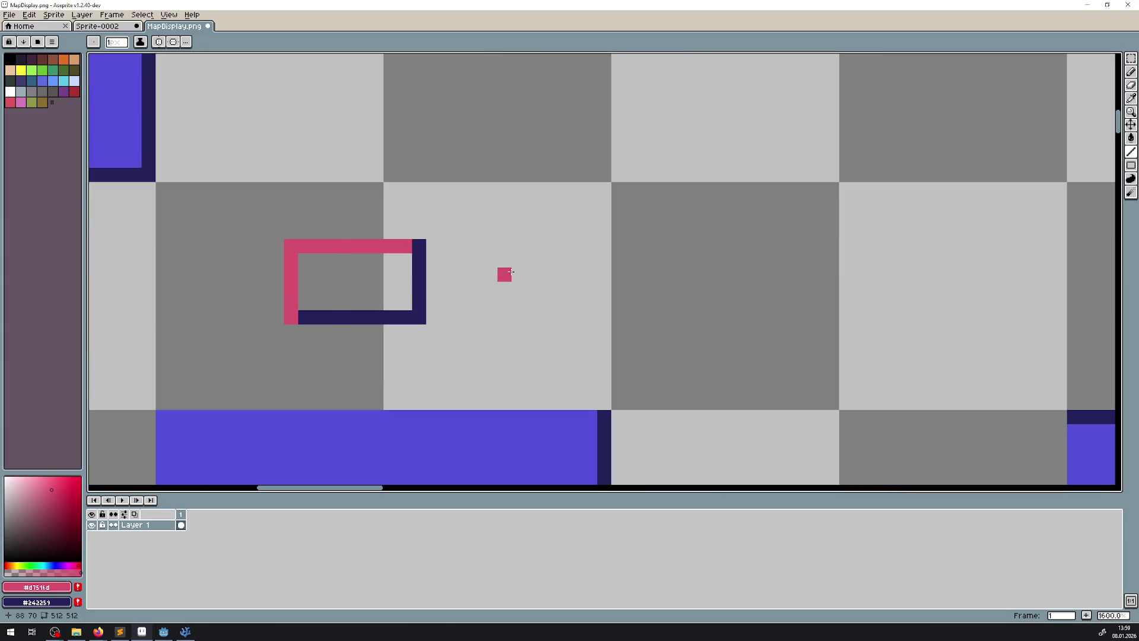
scroll(504, 272, "down", 2)
mouse_move(652, 269)
left_mouse_down()
mouse_move(790, 296)
mouse_move(139, 295)
left_mouse_up()
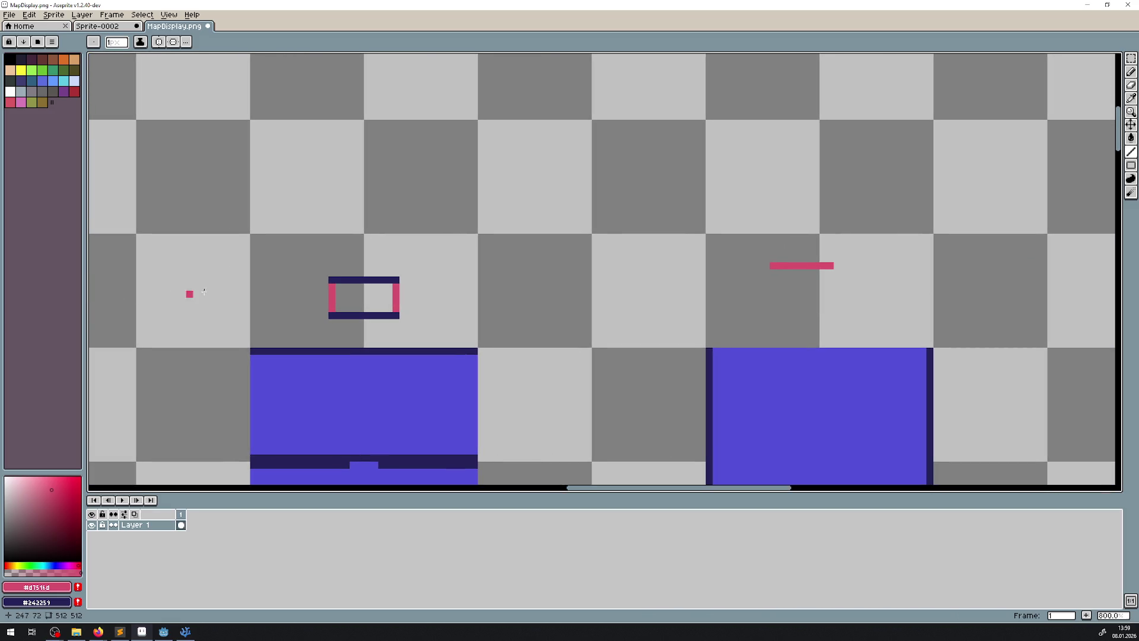
left_click_drag(675, 302, 307, 234)
scroll(398, 220, "up", 3)
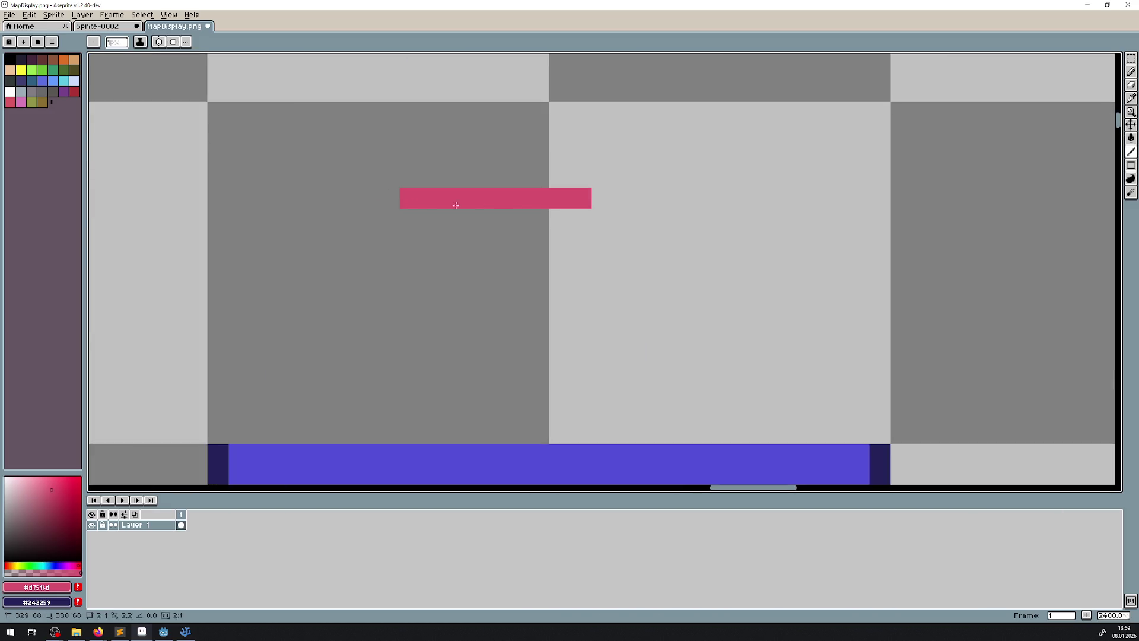
left_click(597, 203, "shift")
left_click(601, 220)
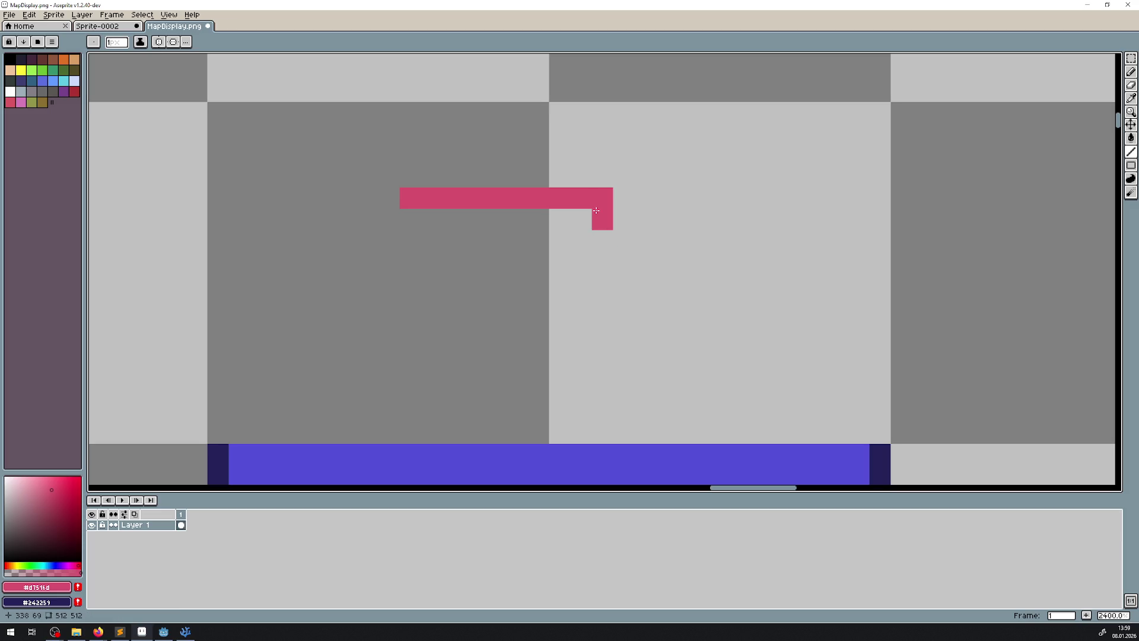
right_click(408, 198)
right_click(407, 270, "shift")
right_click(407, 302, "shift")
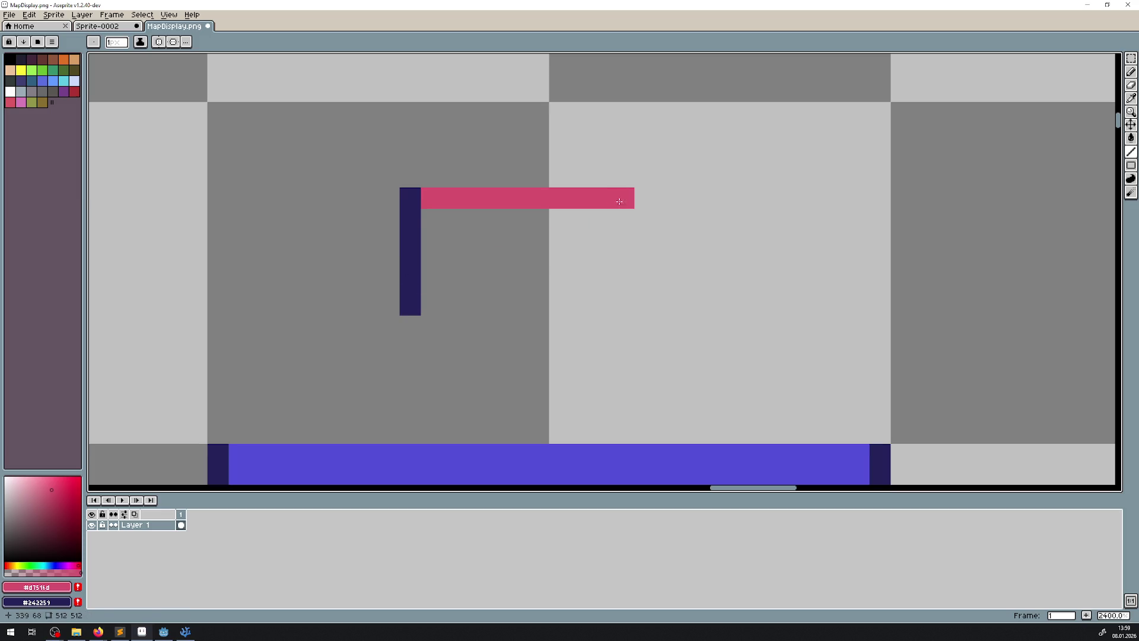
right_click(602, 197)
left_click(432, 304)
left_click(581, 304, "shift")
- Check the tall blue room column and save the sheet as MapDisplay.png
scroll(625, 274, "down", 6)
scroll(625, 274, "down", 3)
scroll(639, 315, "up", 4)
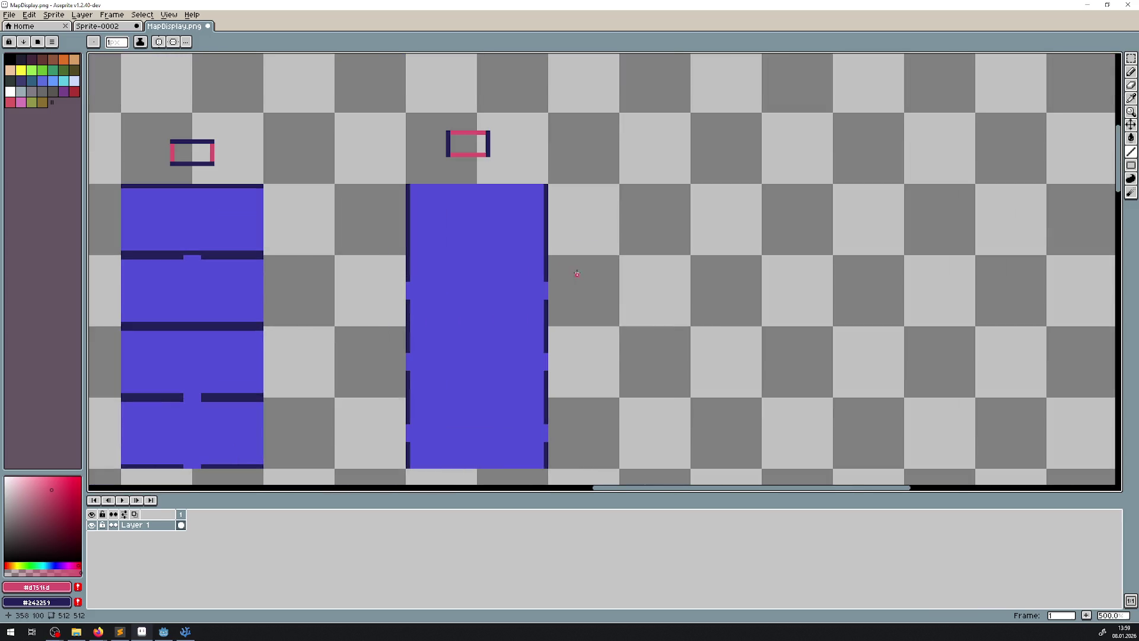
left_click_drag(481, 293, 481, 183)
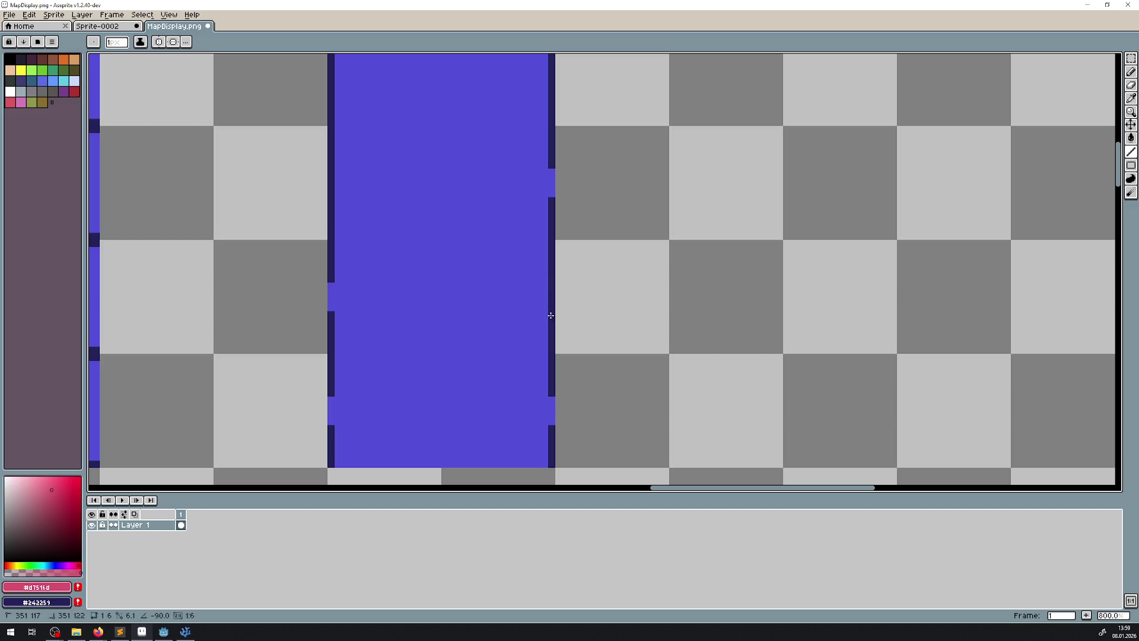
scroll(572, 285, "down", 4)
key("ctrl+s")
key("Return")
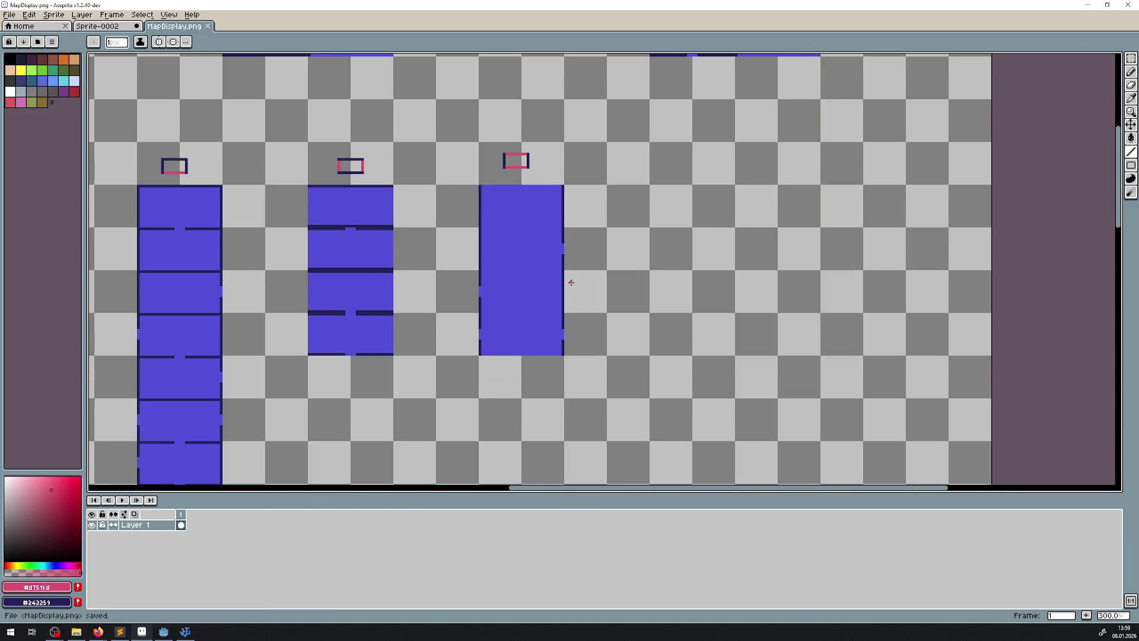
- Select a loose top-row room tile and move it down beneath the tall room
scroll(568, 279, "down", 2)
scroll(636, 244, "up", 1)
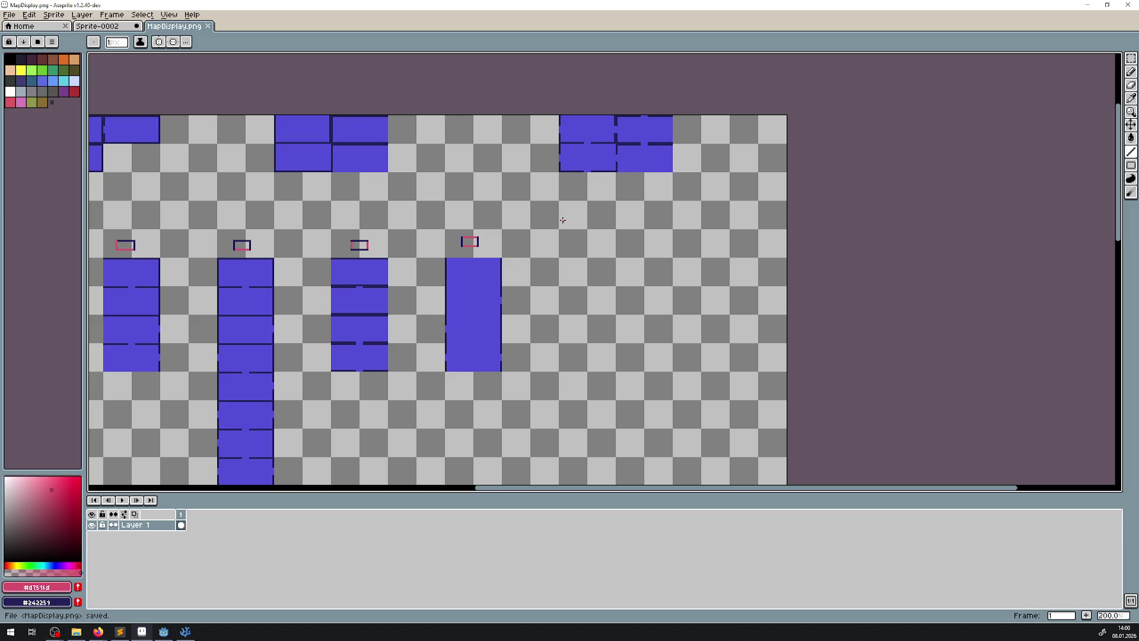
key("shift+m")
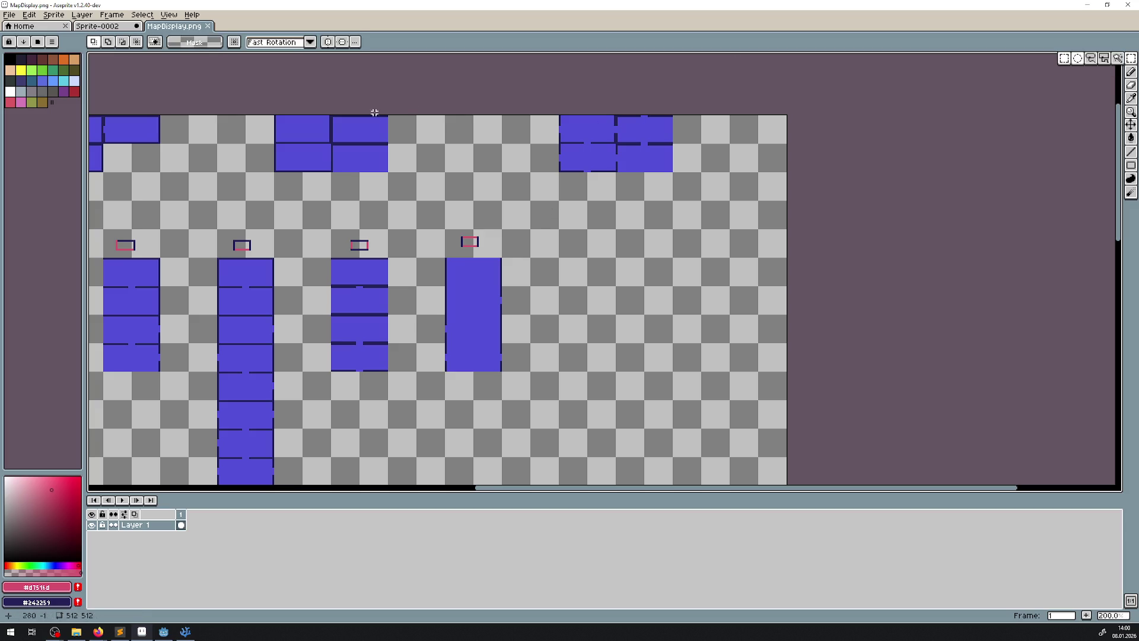
scroll(386, 206, "up", 4)
scroll(338, 147, "up", 2)
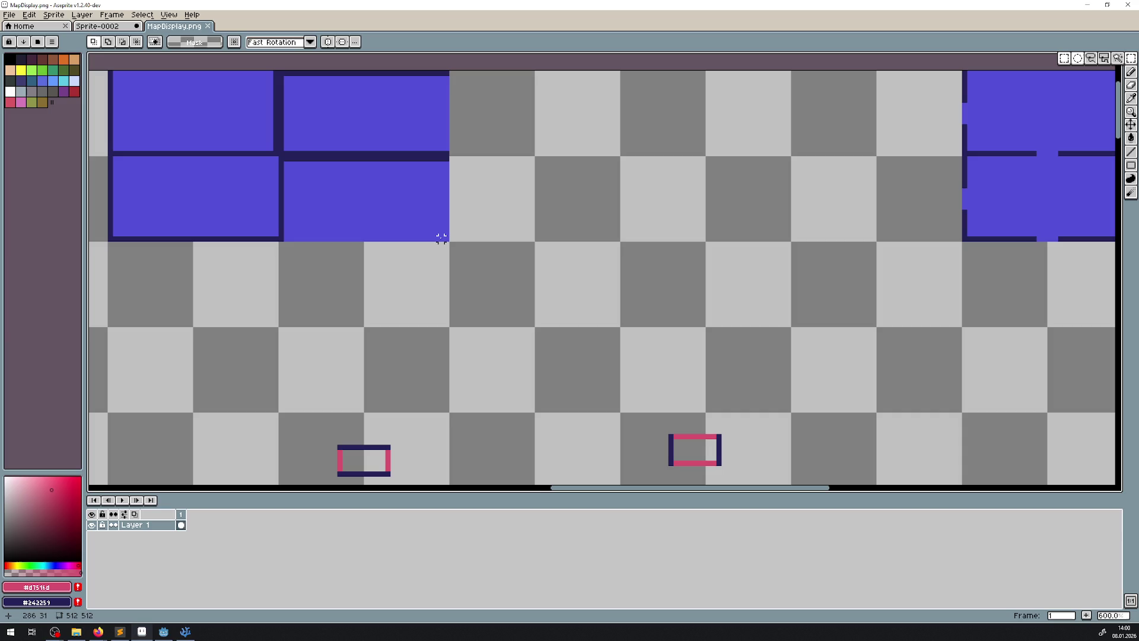
left_click_drag(446, 237, 281, 159)
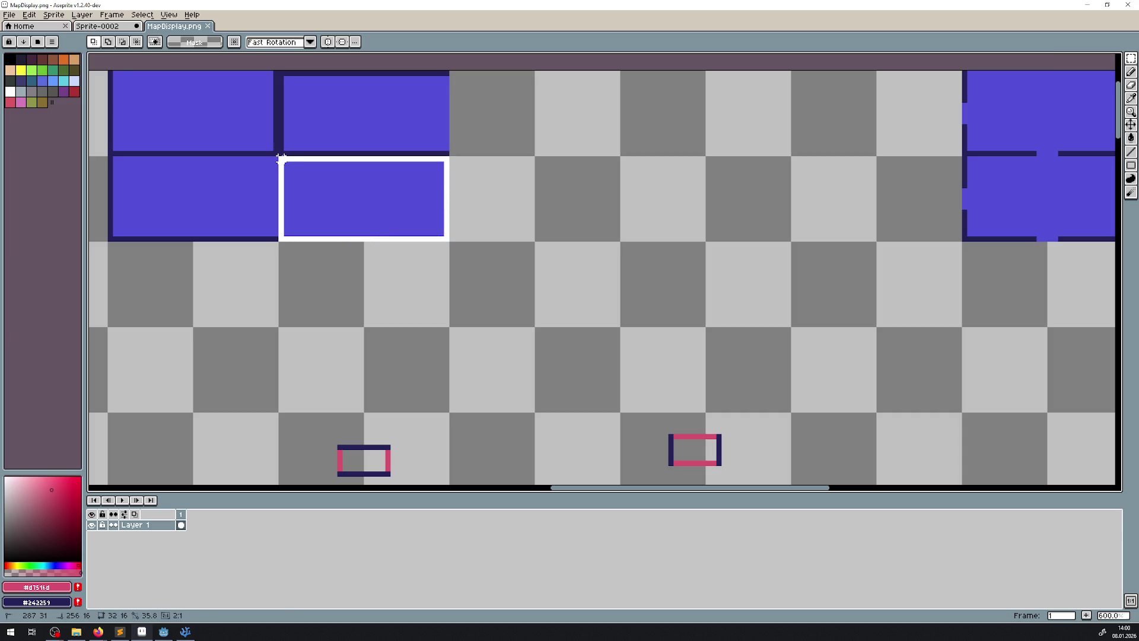
mouse_move(318, 195)
left_mouse_down()
mouse_move(934, 429)
mouse_move(599, 228)
left_mouse_up()
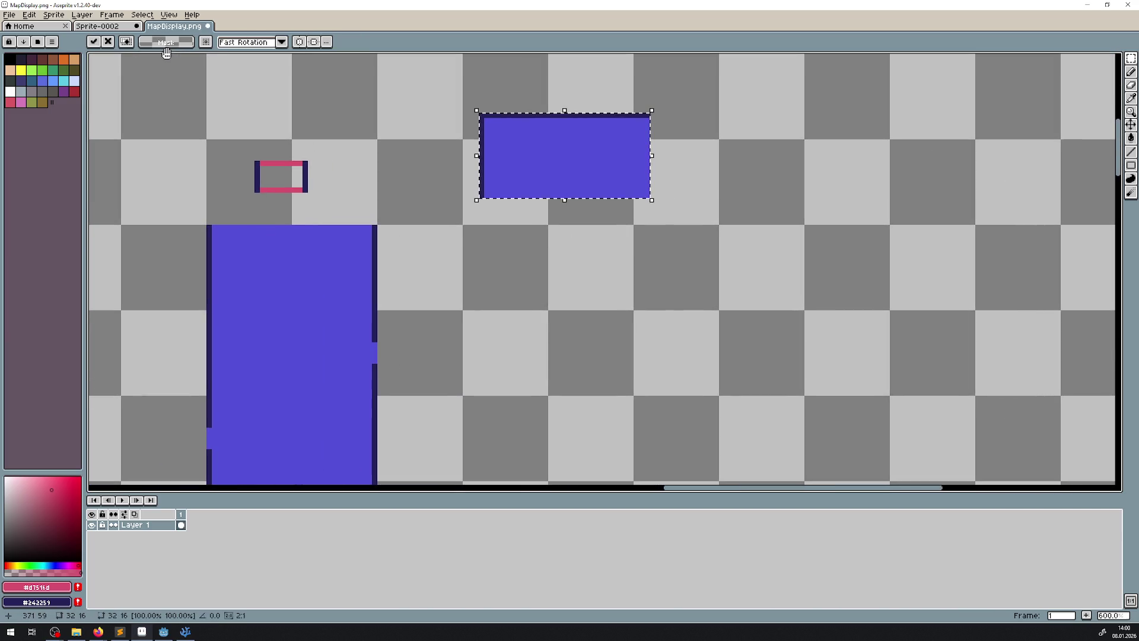
mouse_move(578, 169)
left_mouse_down()
mouse_move(705, 267)
mouse_move(648, 284)
left_mouse_up()
left_click(770, 131)
- Reselect a second top-row tile more precisely and place it beneath the new column
left_click_drag(769, 130, 485, 436)
left_click_drag(606, 265, 443, 183)
scroll(300, 394, "down", 1)
mouse_move(300, 394)
left_mouse_down()
mouse_move(445, 214)
mouse_move(396, 330)
mouse_move(585, 300)
mouse_move(784, 350)
mouse_move(534, 170)
mouse_move(482, 209)
left_mouse_up()
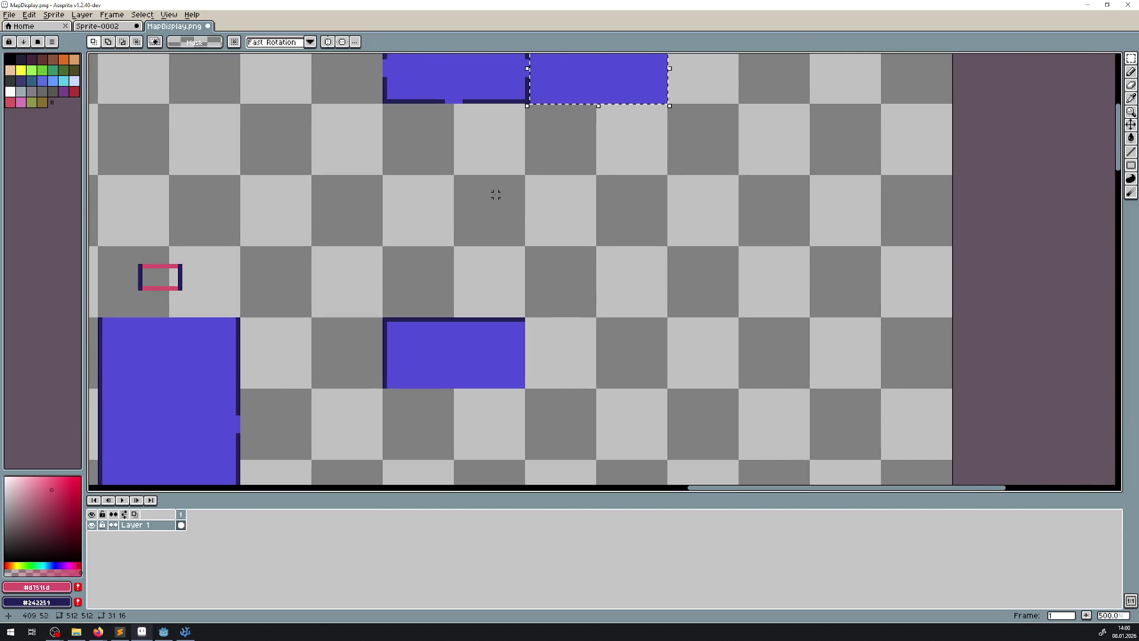
mouse_move(585, 76)
left_mouse_down()
mouse_move(592, 115)
mouse_move(433, 285)
mouse_move(436, 303)
left_mouse_up()
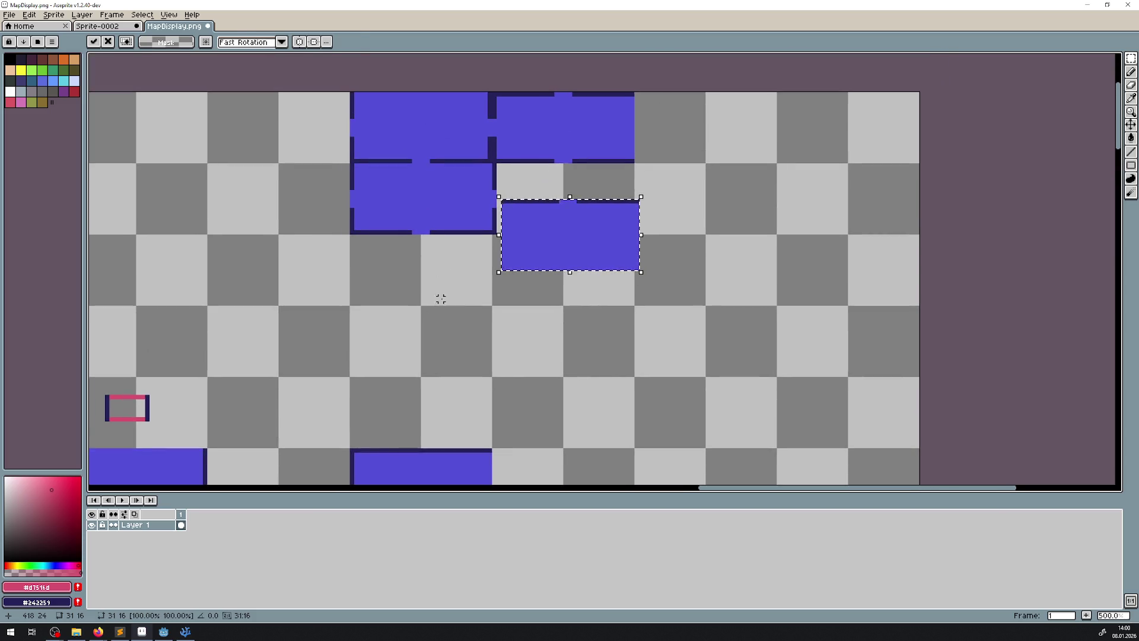
key("Escape")
left_click_drag(632, 233, 494, 161)
left_click_drag(516, 201, 526, 379)
left_click_drag(376, 376, 422, 153)
mouse_move(649, 140)
left_mouse_down()
mouse_move(496, 387)
mouse_move(496, 244)
mouse_move(491, 381)
mouse_move(502, 388)
left_mouse_up()
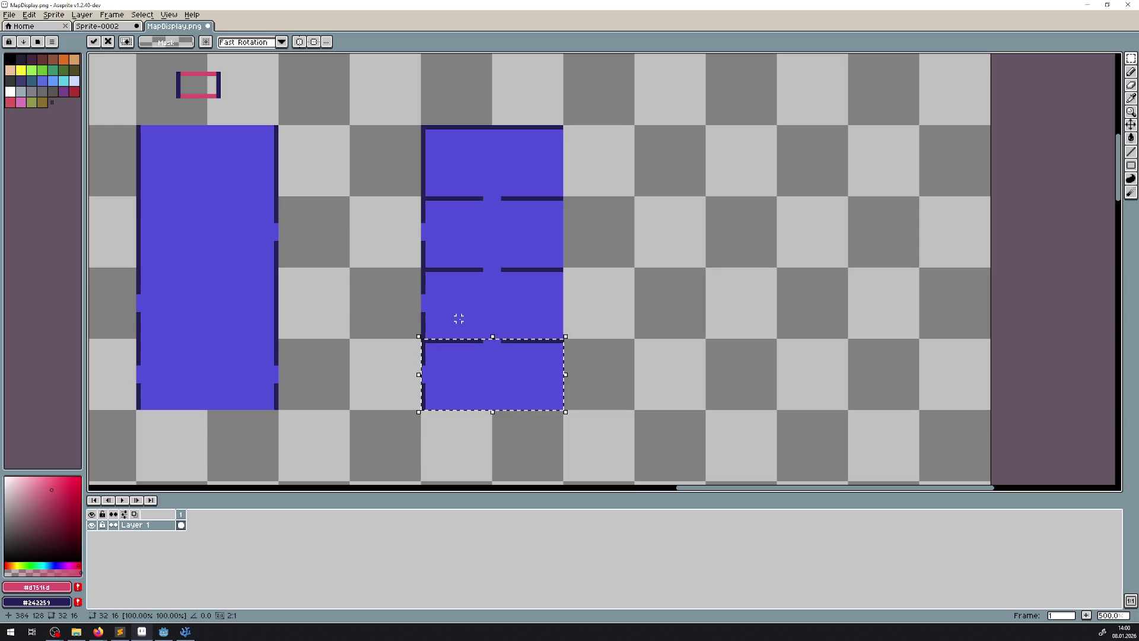
- Commit the bottom tile and draw the left and top edges of a marker above the column
left_click(374, 299)
scroll(772, 166, "up", 2)
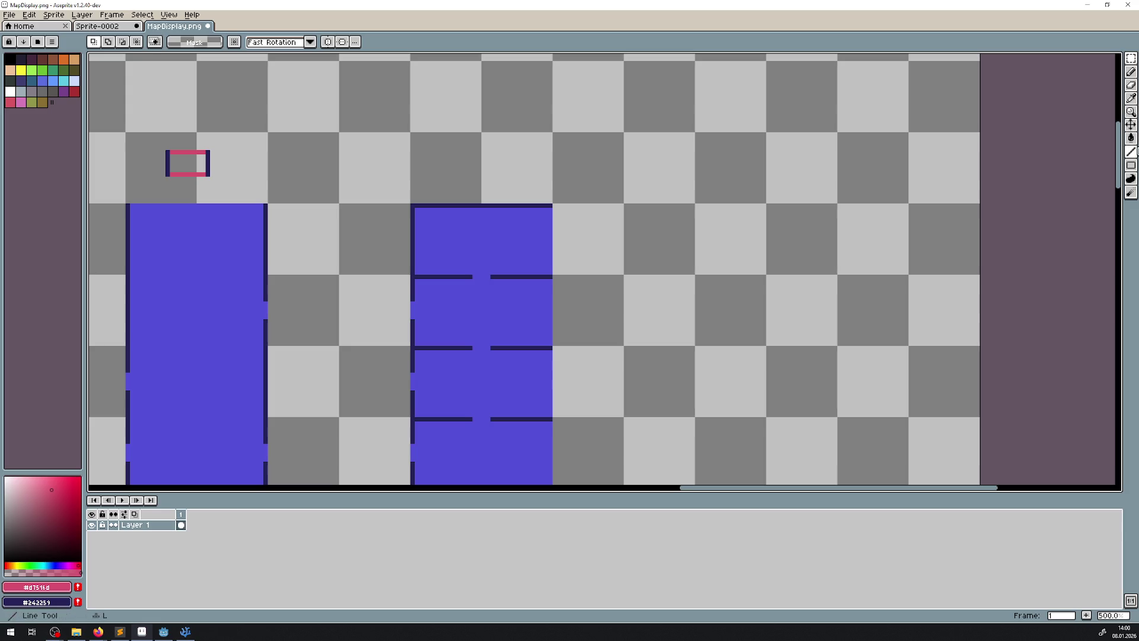
left_click(1131, 152)
scroll(540, 130, "up", 2)
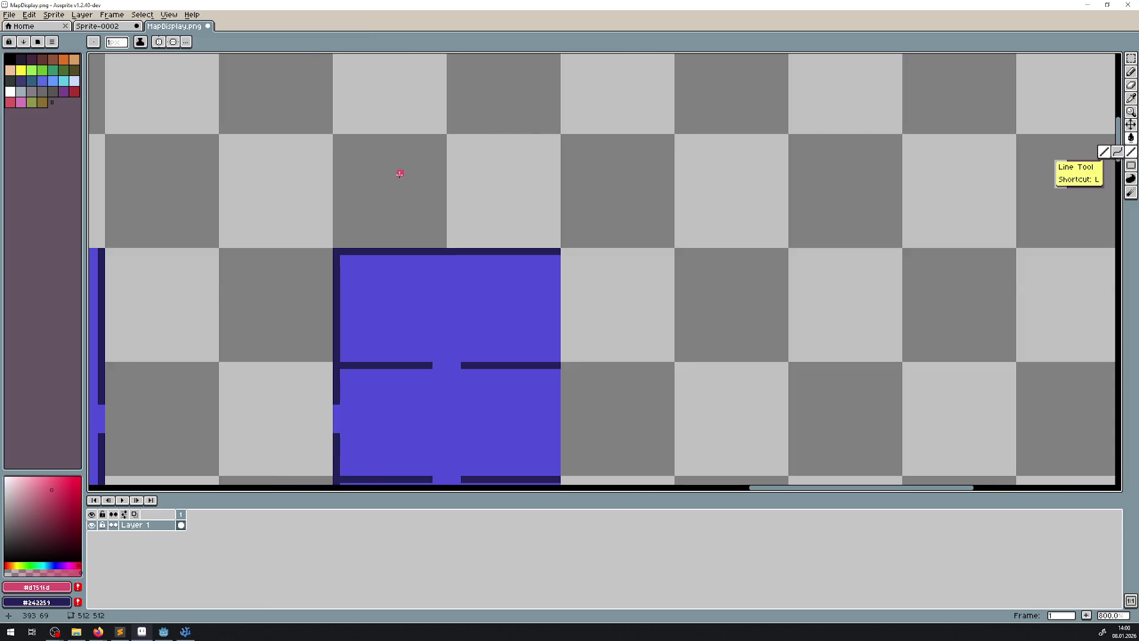
scroll(401, 178, "up", 2)
left_click_drag(389, 172, 389, 229)
mouse_move(393, 174)
left_mouse_down()
mouse_move(495, 173)
mouse_move(473, 172)
mouse_move(483, 171)
mouse_move(484, 228)
mouse_move(398, 226)
left_mouse_up()
- Close the door gaps in the left wall and the middle divider
scroll(399, 226, "down", 4)
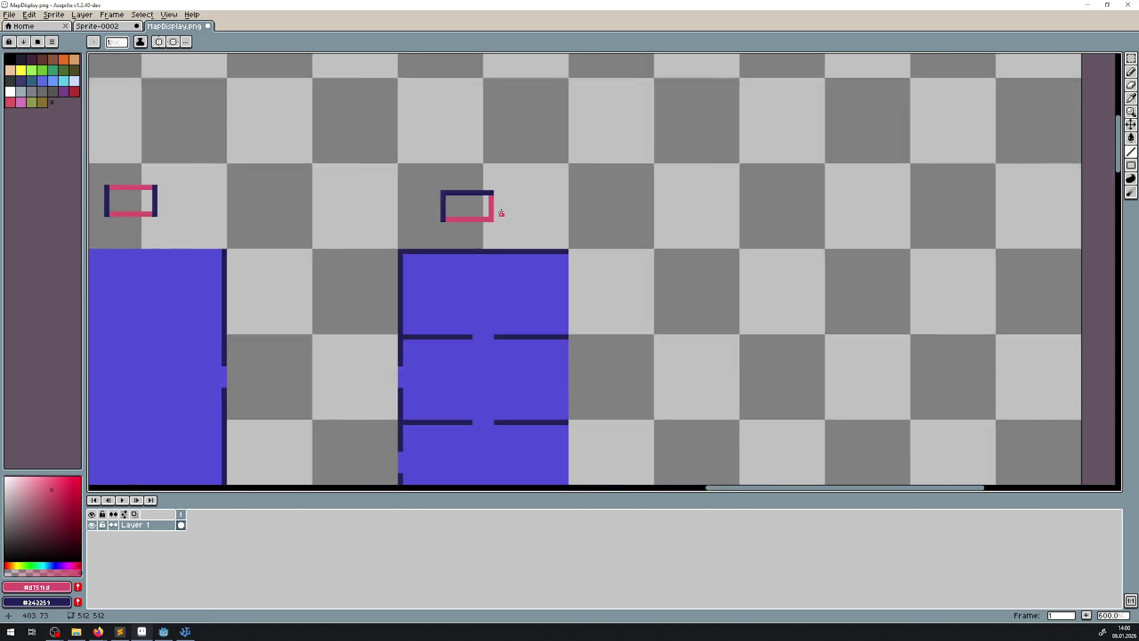
scroll(451, 254, "up", 2)
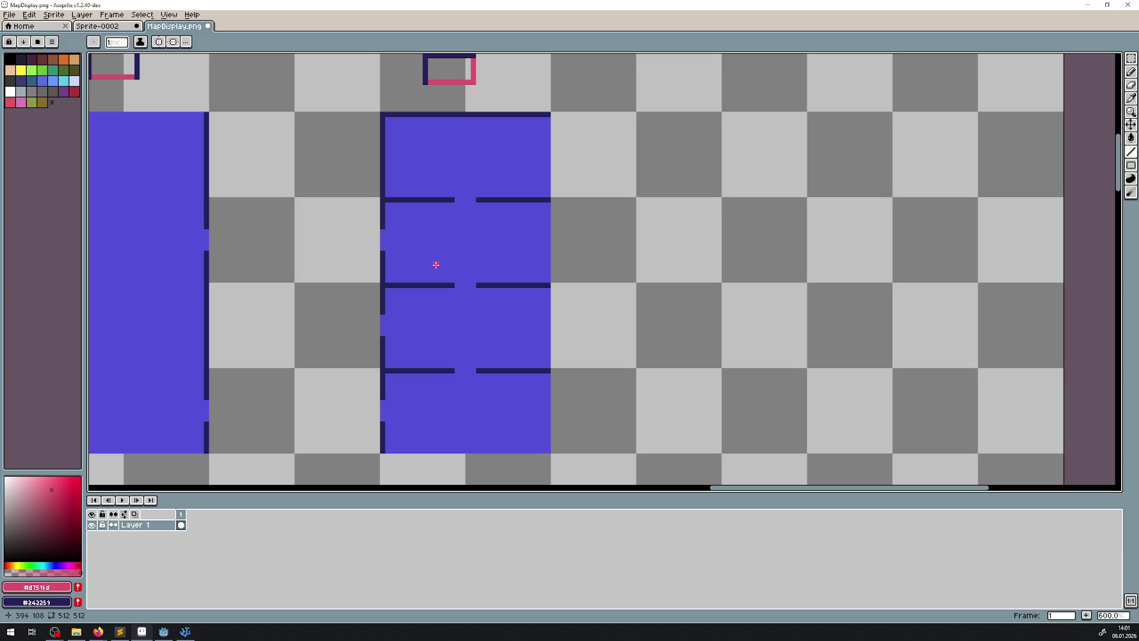
left_click_drag(364, 227, 364, 247)
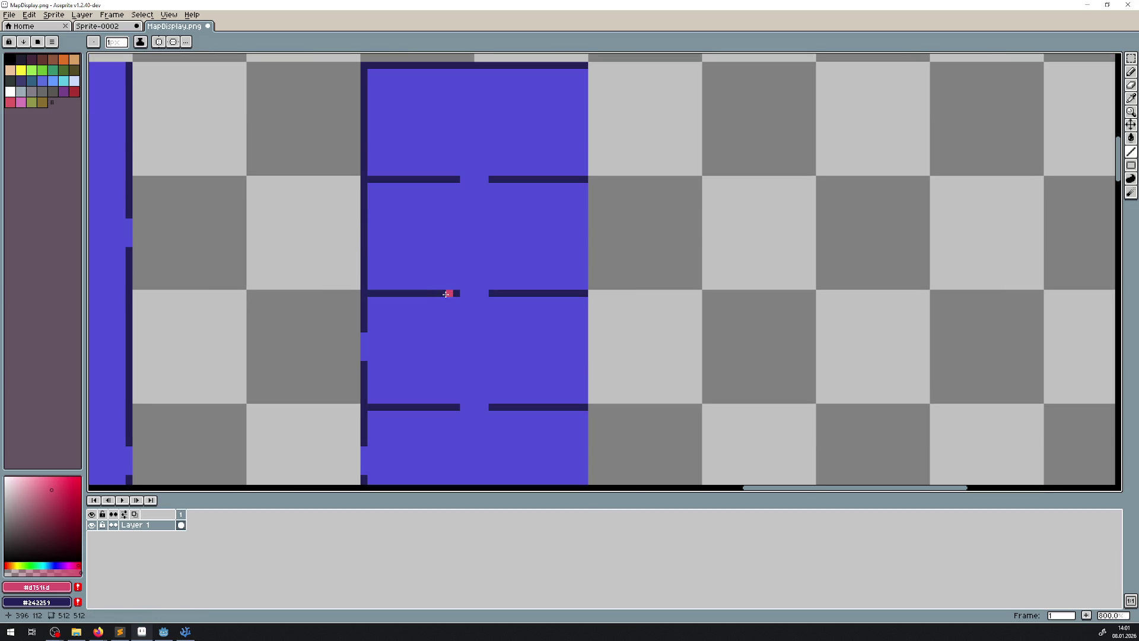
mouse_move(462, 293)
left_mouse_down()
mouse_move(537, 291)
mouse_move(706, 243)
left_mouse_up()
- Save MapDisplay.png and bring the top-row tiles back into view
scroll(521, 329, "down", 1)
scroll(521, 328, "down", 7)
scroll(538, 291, "up", 3)
key("ctrl+s")
left_click_drag(744, 172, 449, 331)
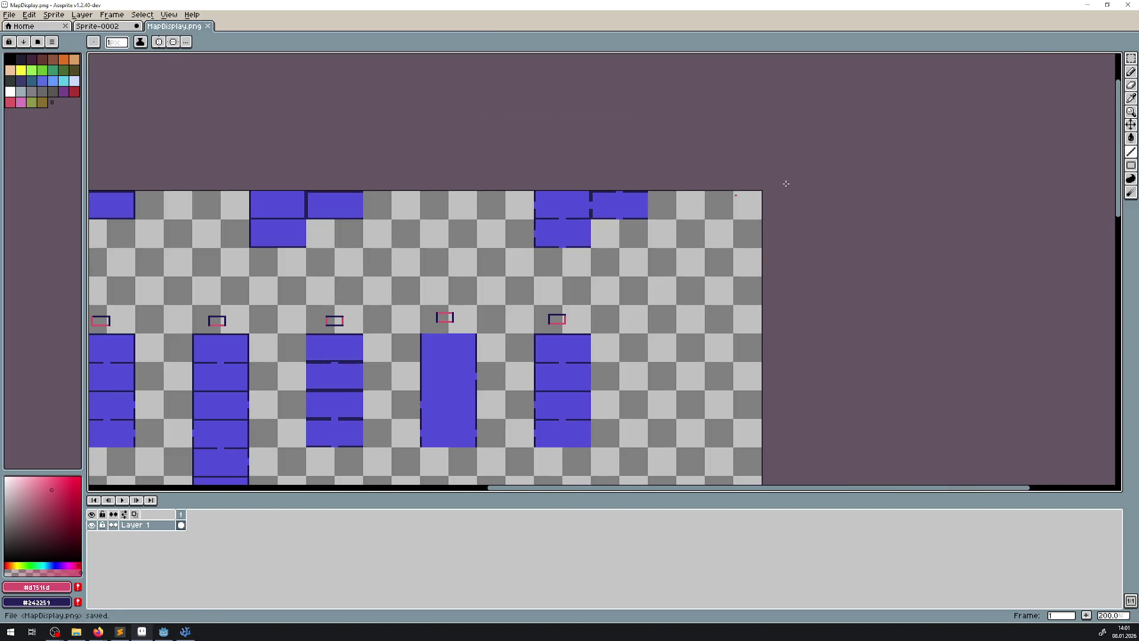
- Select a loose top-row tile and drop it down beside the previous column
key("m")
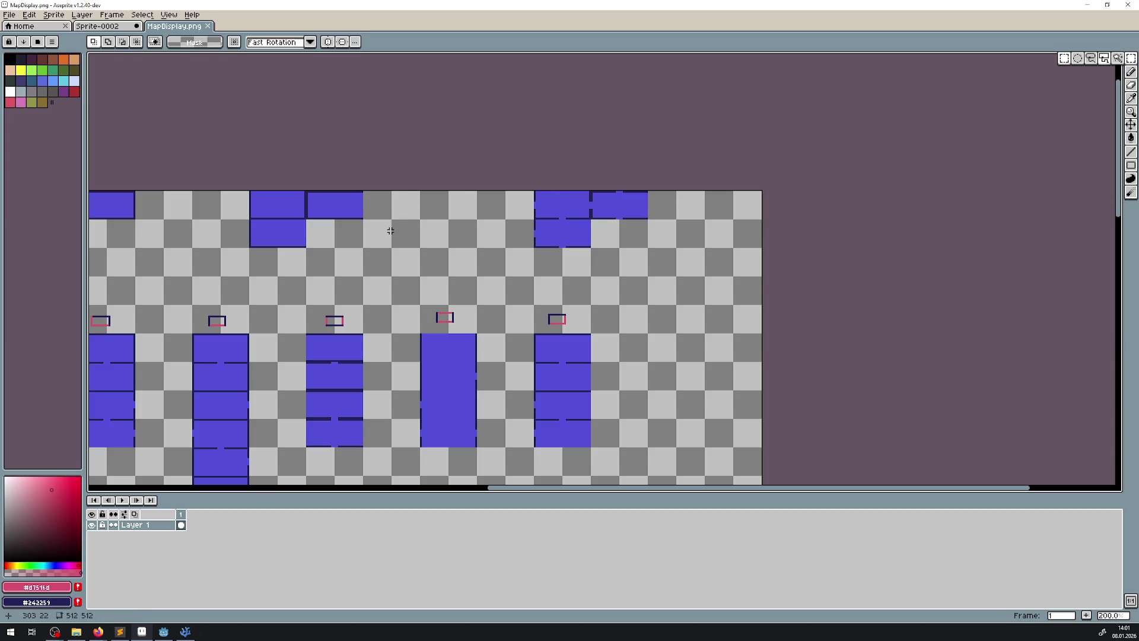
scroll(337, 228, "up", 2)
left_click_drag(279, 267, 169, 220)
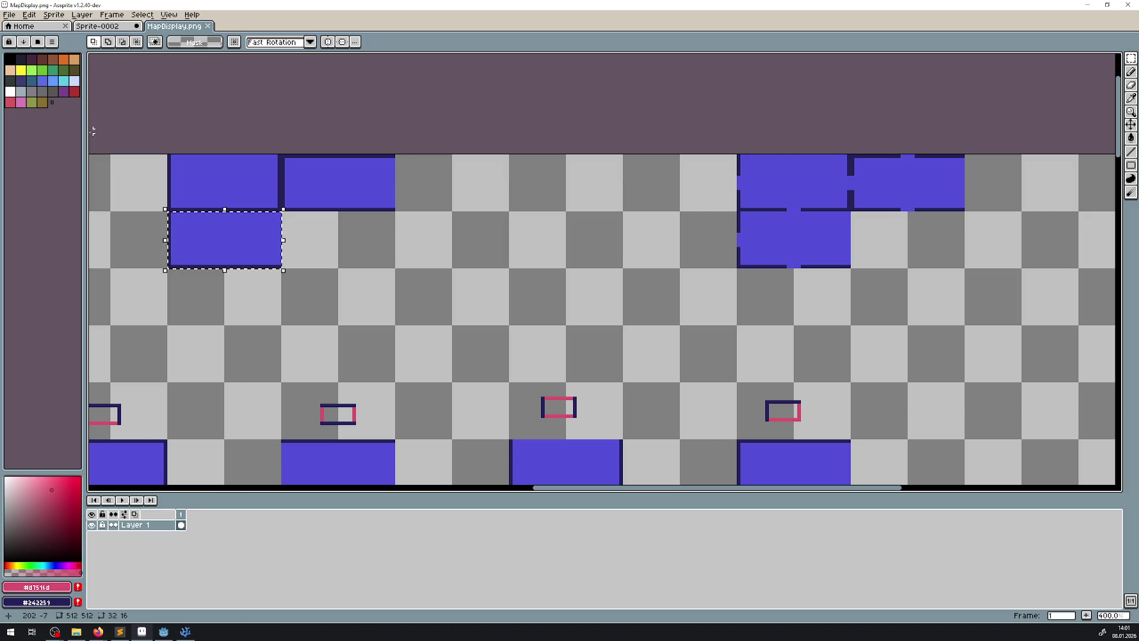
scroll(290, 223, "down", 1)
scroll(249, 207, "down", 3)
mouse_move(157, 179)
left_mouse_down()
mouse_move(722, 358)
mouse_move(751, 351)
left_mouse_up()
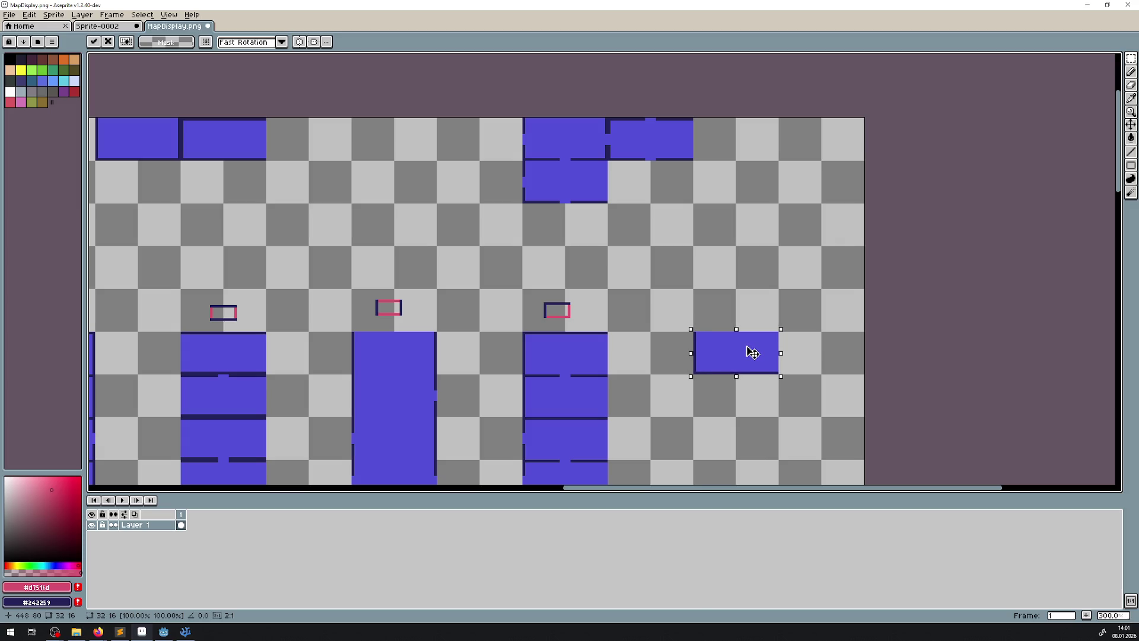
left_click(644, 296)
- Pull the next loose tile down and line it up at the bottom of the new column
scroll(604, 201, "up", 1)
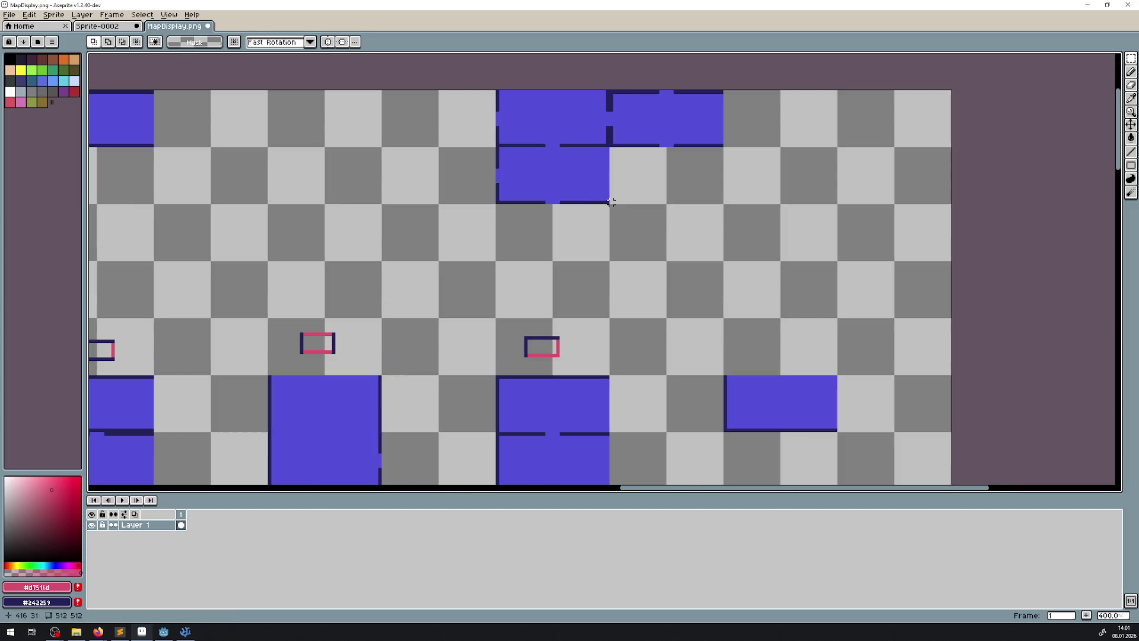
mouse_move(611, 202)
left_mouse_down()
mouse_move(498, 148)
mouse_move(706, 310)
left_mouse_up()
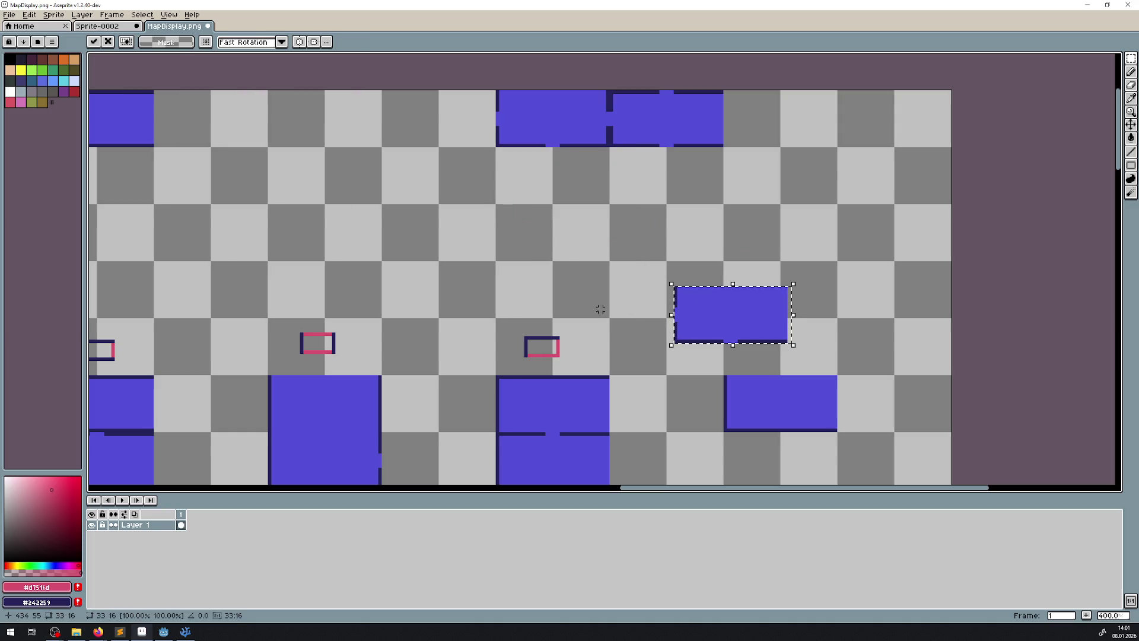
left_click_drag(603, 308, 415, 101)
mouse_move(569, 140)
left_mouse_down()
mouse_move(651, 302)
mouse_move(623, 285)
mouse_move(631, 338)
mouse_move(616, 338)
mouse_move(635, 398)
left_mouse_up()
left_click(724, 310)
- Draw a small marker edge above the sixth column, then look across the whole row
scroll(688, 263, "up", 1)
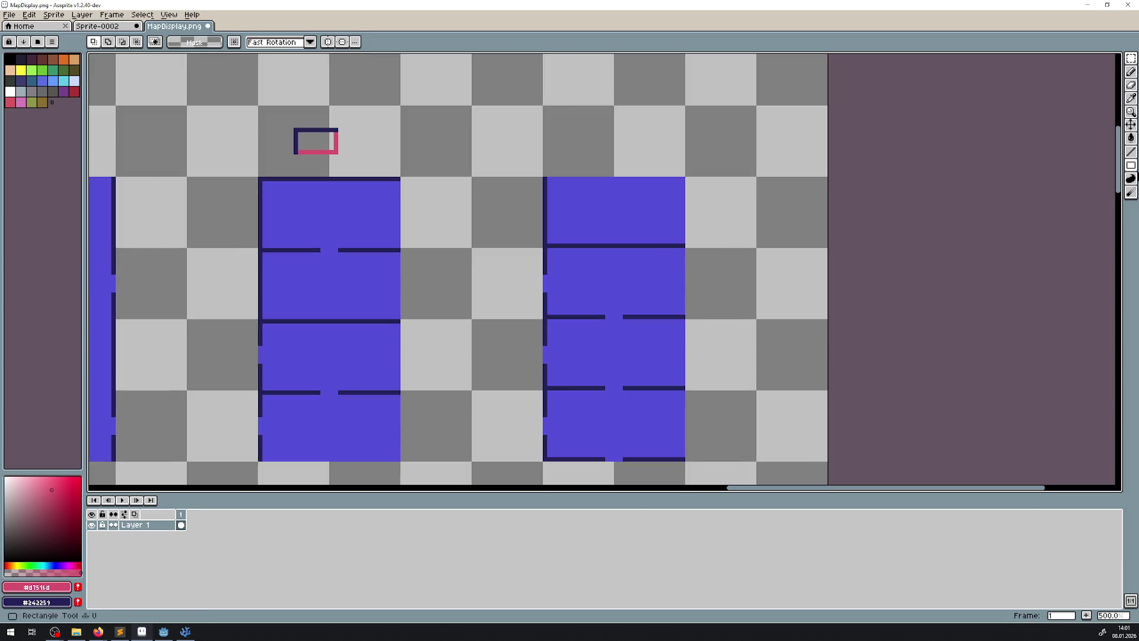
left_click(1131, 151)
scroll(629, 119, "up", 2)
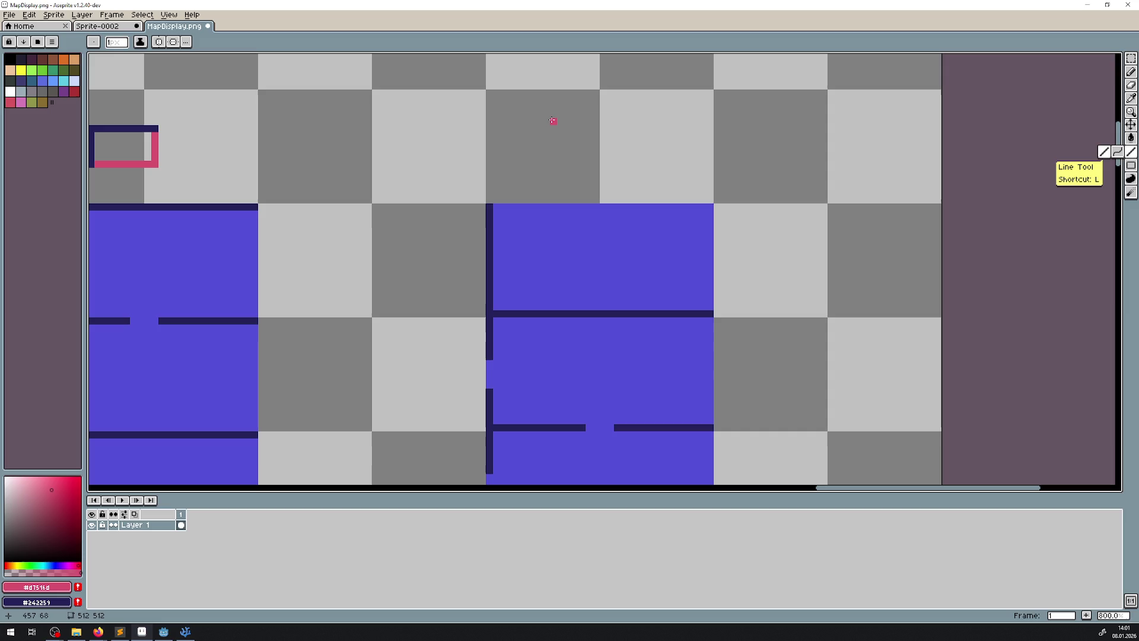
mouse_move(546, 120)
left_mouse_down()
mouse_move(549, 155)
mouse_move(633, 156)
mouse_move(611, 156)
mouse_move(611, 120)
mouse_move(553, 120)
left_mouse_up()
scroll(449, 247, "down", 5)
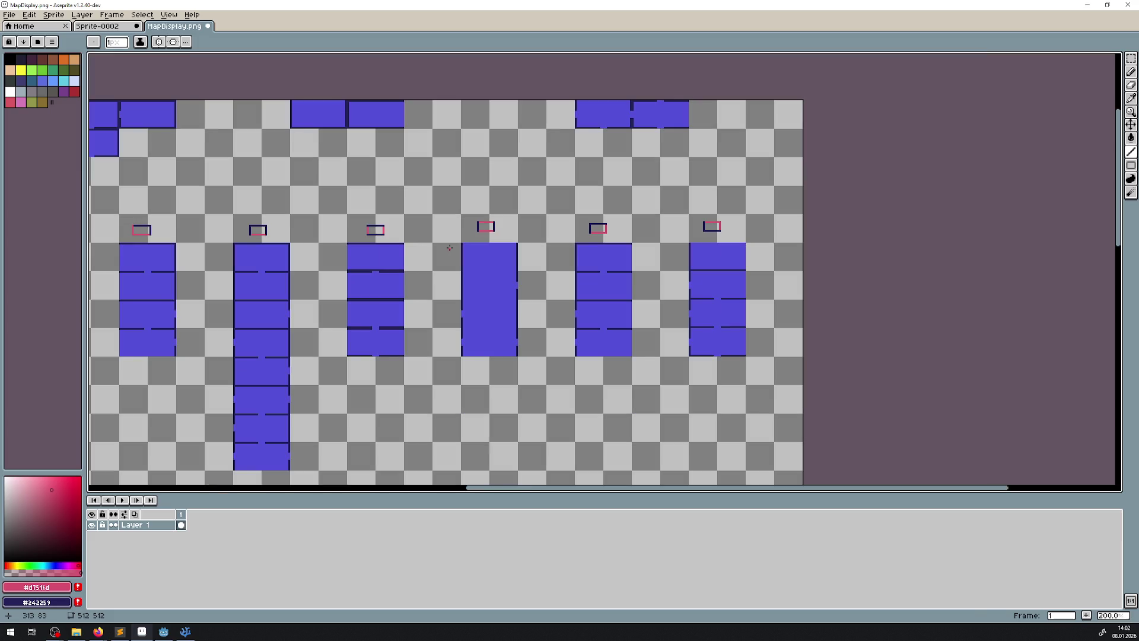
mouse_move(449, 248)
left_mouse_down()
mouse_move(666, 247)
mouse_move(525, 253)
left_mouse_up()
scroll(594, 185, "right", 5)
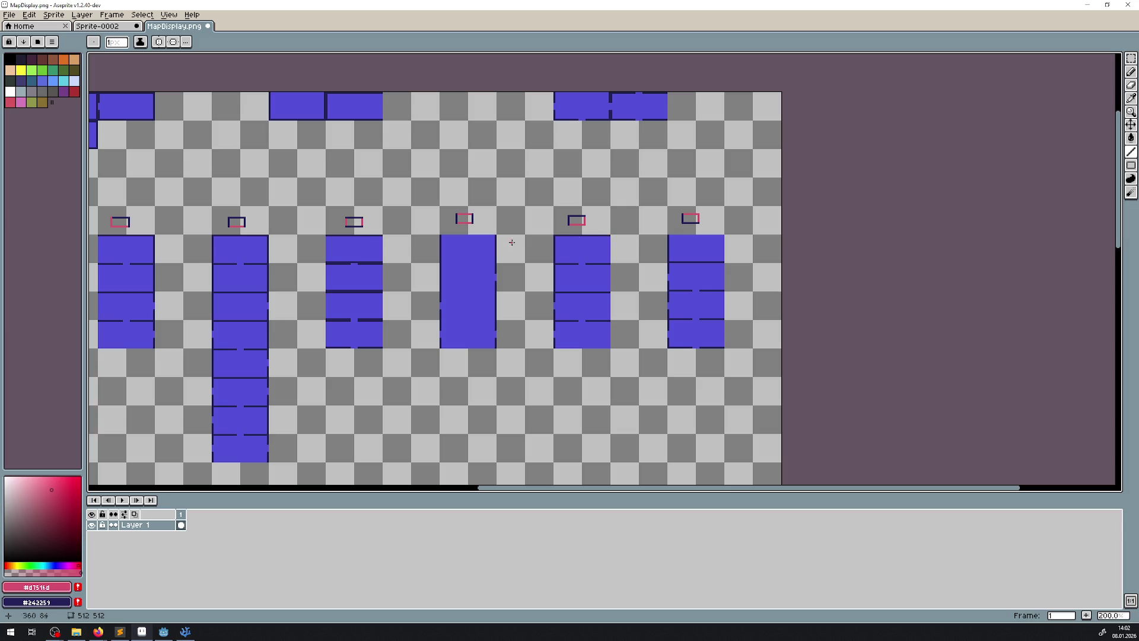
- Fill the remaining wall gaps in the rightmost column's room
scroll(549, 241, "left", 5)
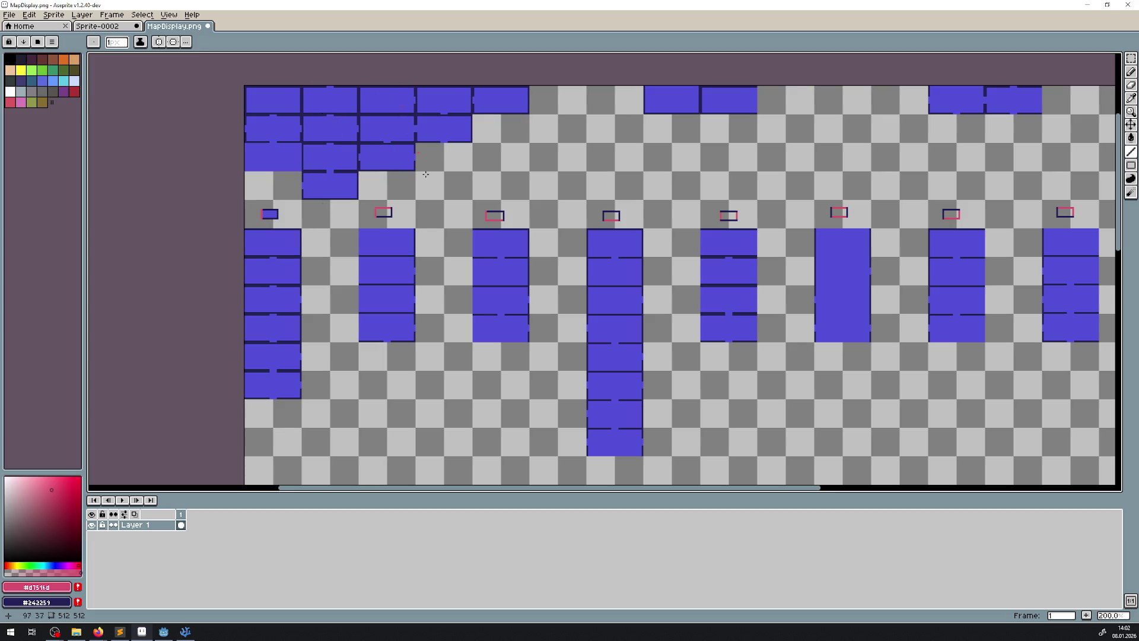
scroll(527, 184, "right", 5)
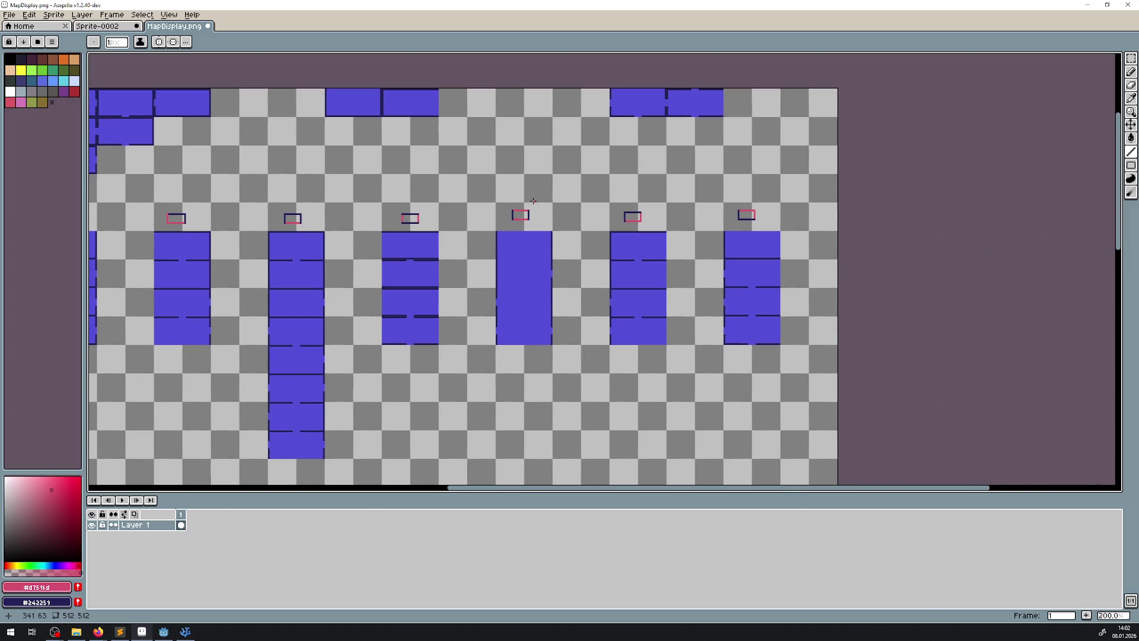
scroll(649, 152, "left", 1)
scroll(649, 155, "down", 1)
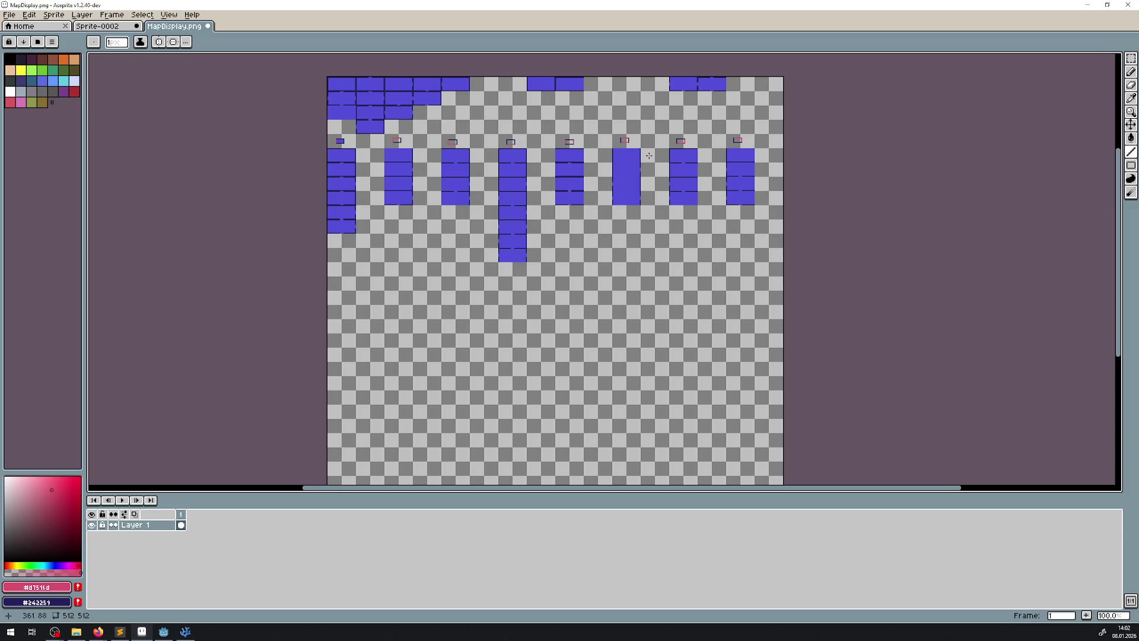
scroll(649, 156, "up", 5)
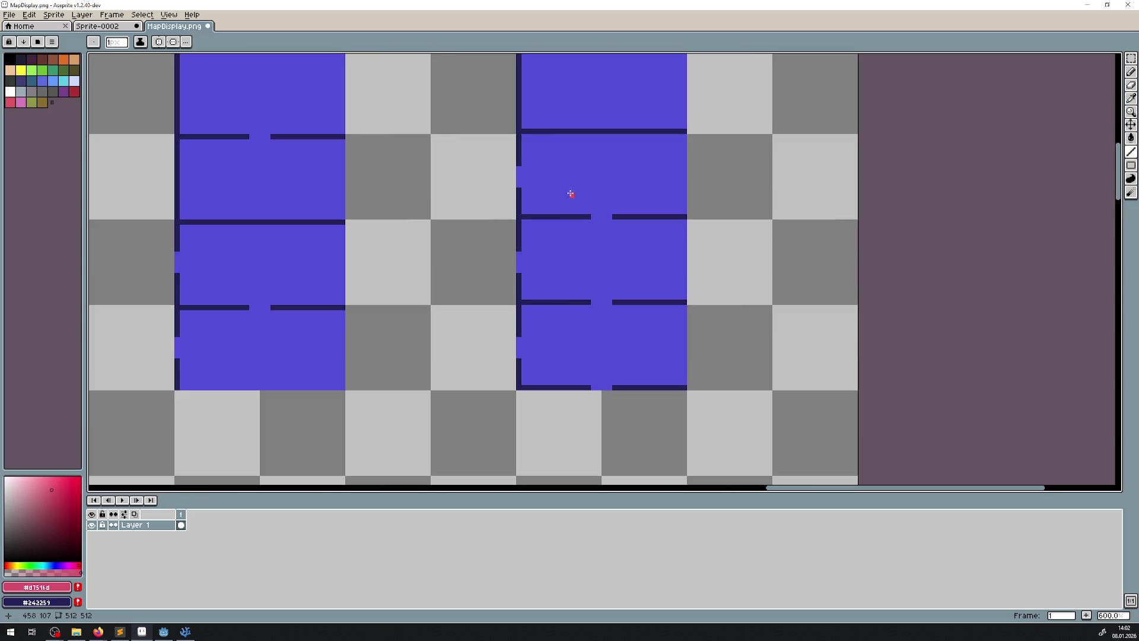
right_click(519, 181)
left_click_drag(594, 302, 613, 302)
- Save the map sheet to MapDisplay.png
scroll(628, 283, "down", 4)
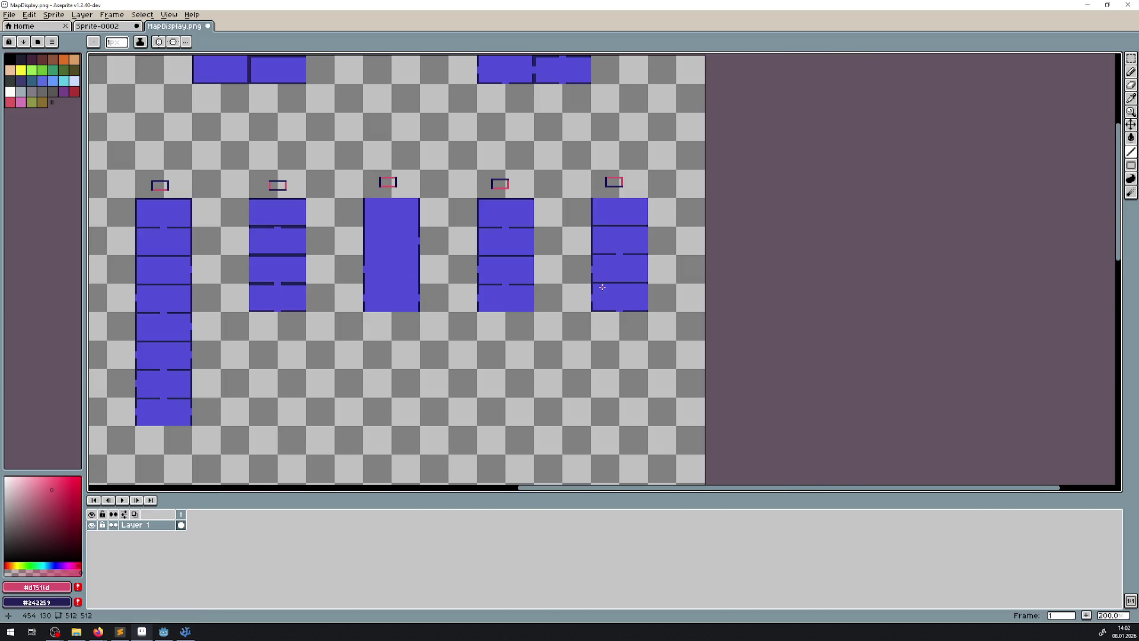
scroll(575, 267, "down", 2)
scroll(475, 255, "down", 3)
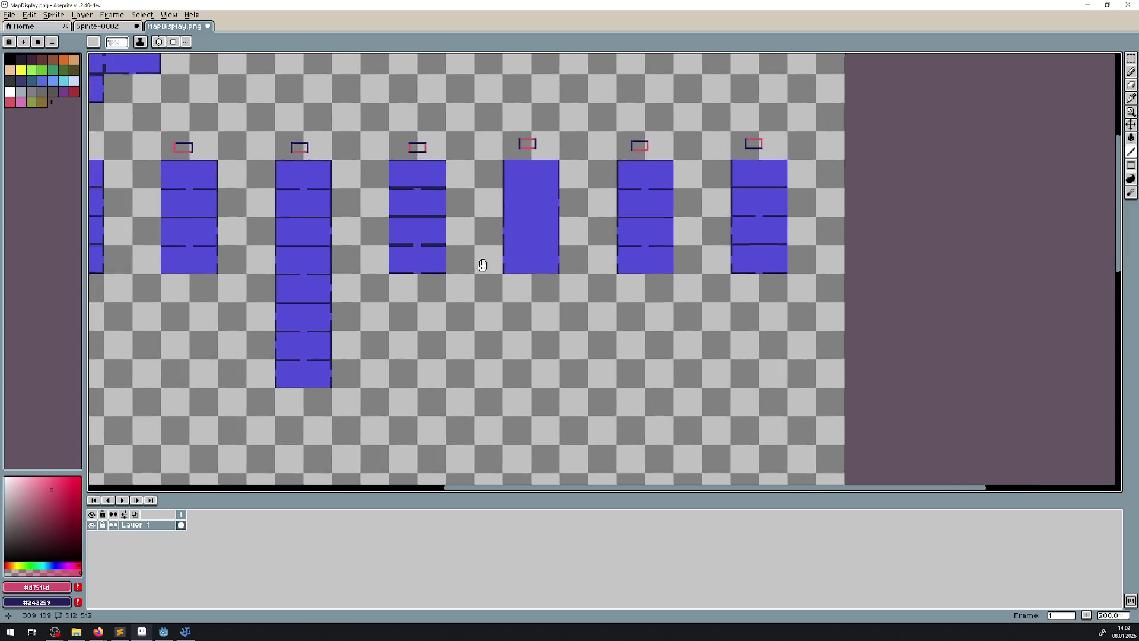
key("ctrl+s")
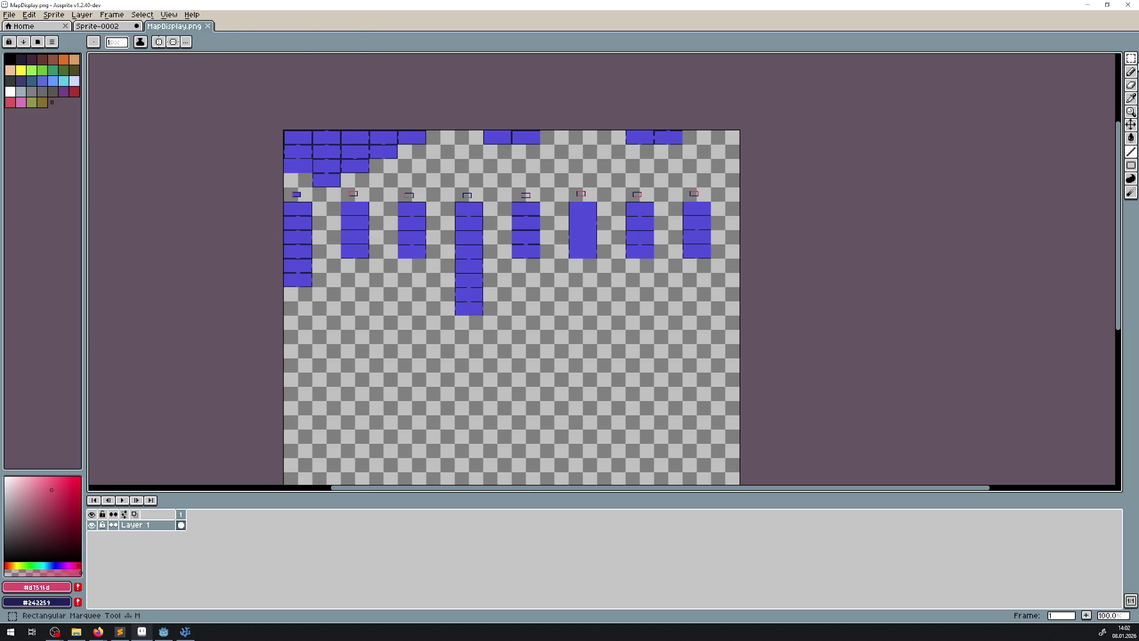
- Move a loose top-row tile block below the leftmost column and commit it
left_click(1131, 58)
scroll(510, 81, "up", 4)
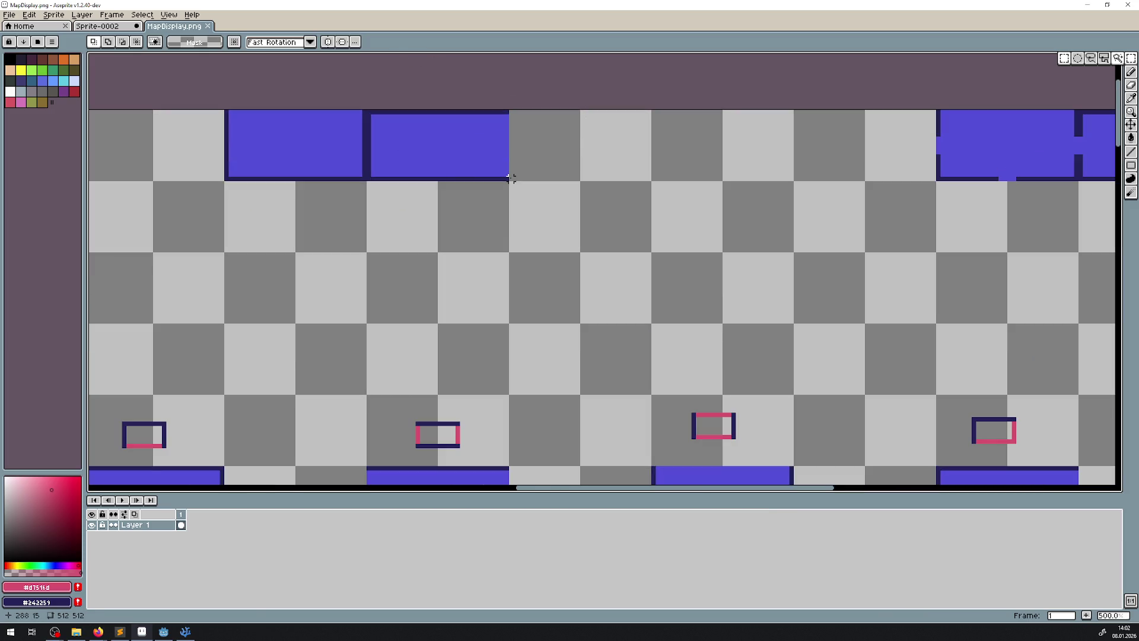
mouse_move(509, 182)
left_mouse_down()
mouse_move(389, 109)
mouse_move(364, 109)
left_mouse_up()
scroll(380, 128, "down", 4)
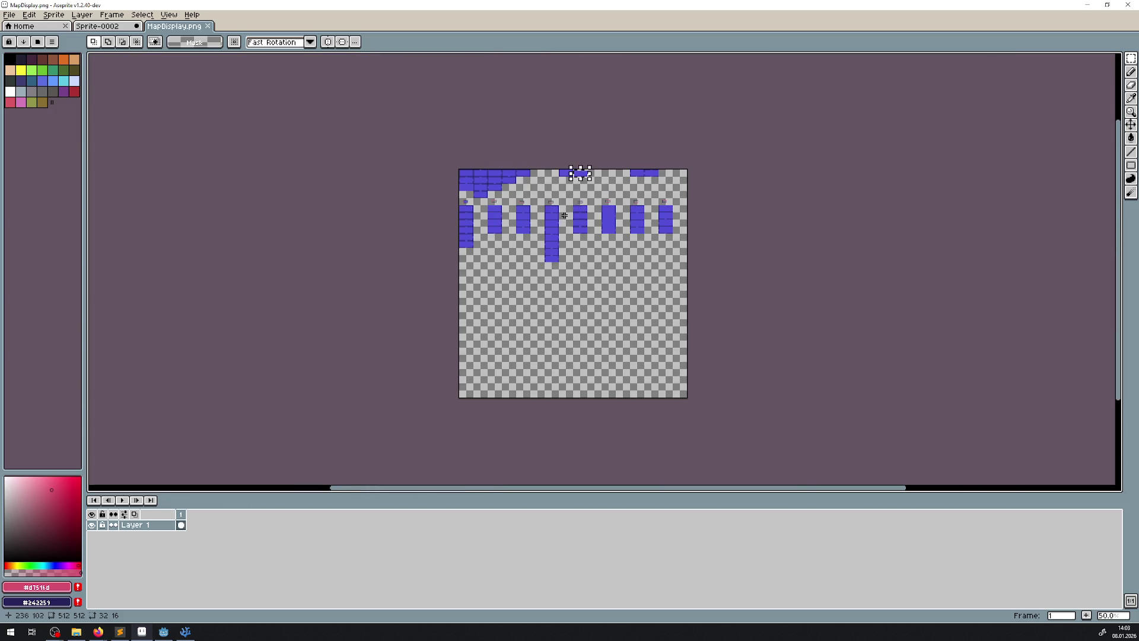
mouse_move(600, 131)
left_mouse_down()
mouse_move(383, 332)
mouse_move(391, 307)
mouse_move(408, 308)
mouse_move(359, 302)
left_mouse_up()
scroll(366, 300, "up", 4)
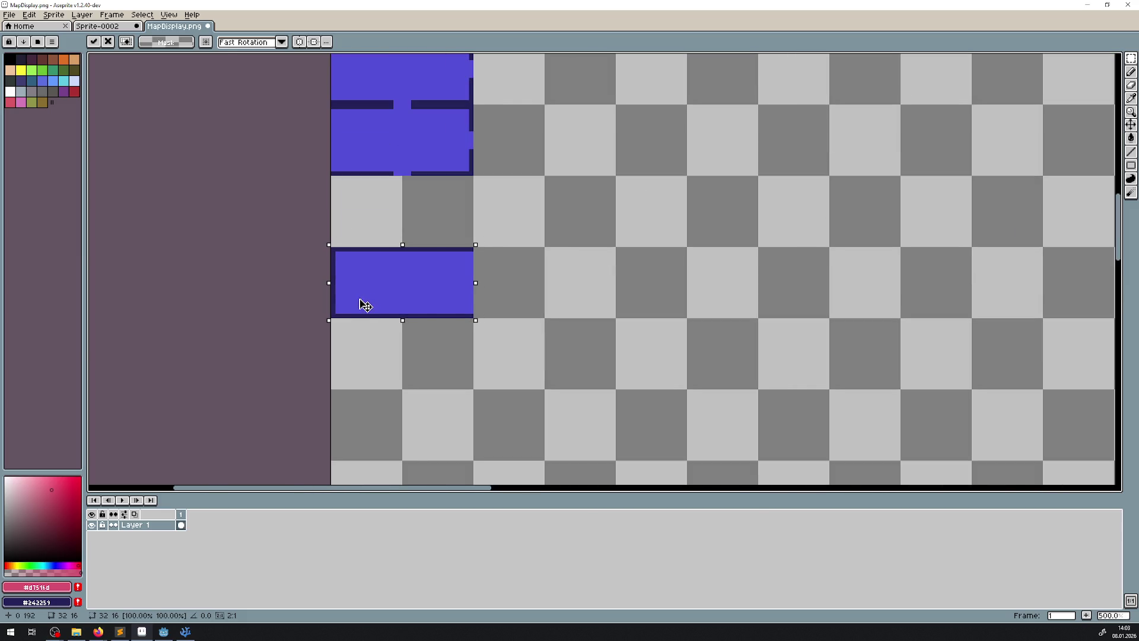
scroll(359, 303, "down", 4)
left_click(629, 271)
scroll(602, 269, "up", 2)
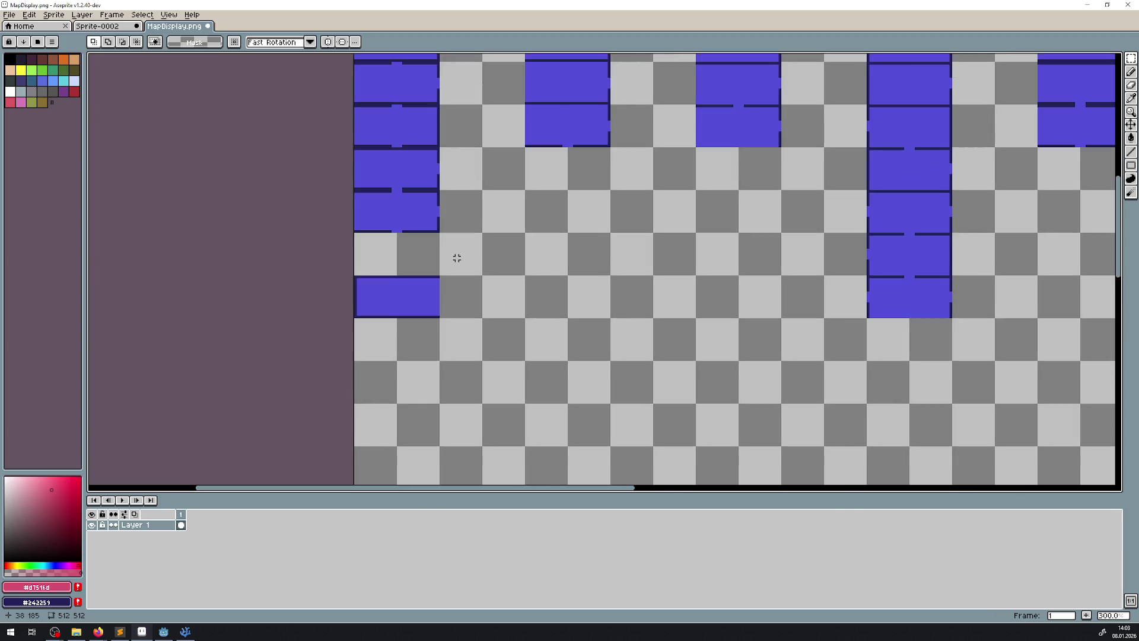
left_click_drag(457, 261, 420, 375)
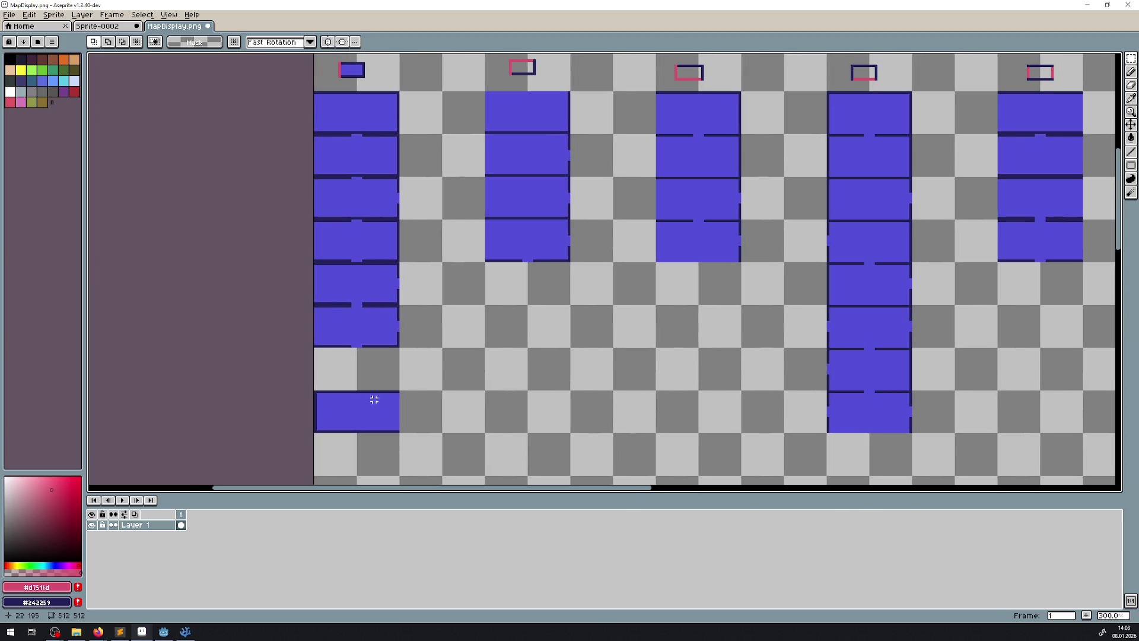
- Select the rightmost top-row tile and drag it toward the left column
scroll(537, 346, "right", 5)
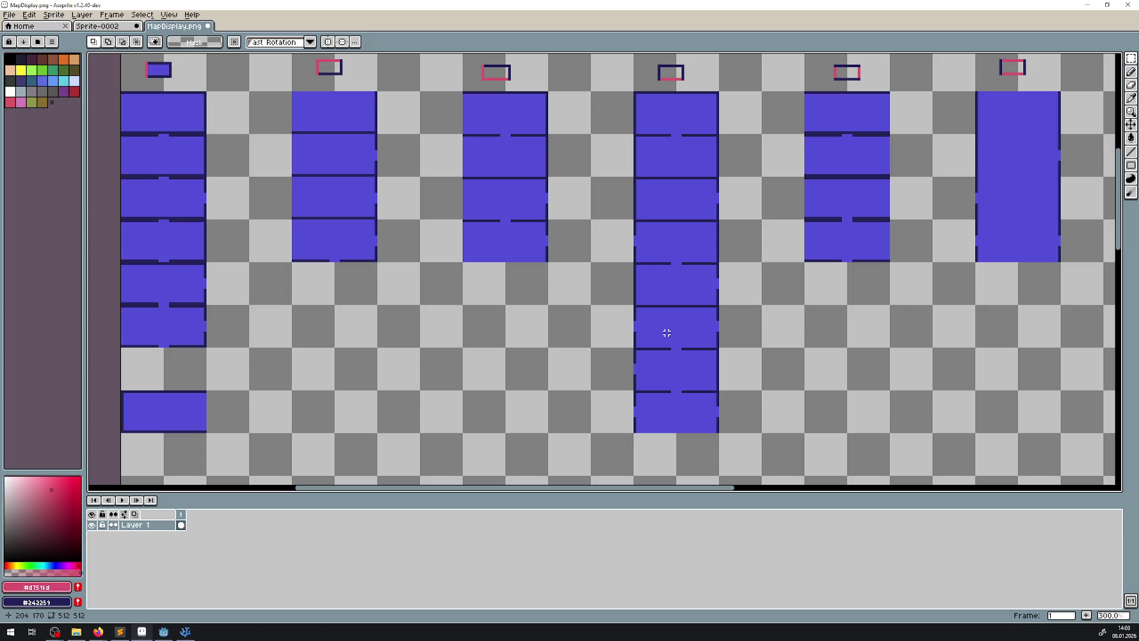
scroll(670, 378, "up", 3)
scroll(740, 216, "down", 1)
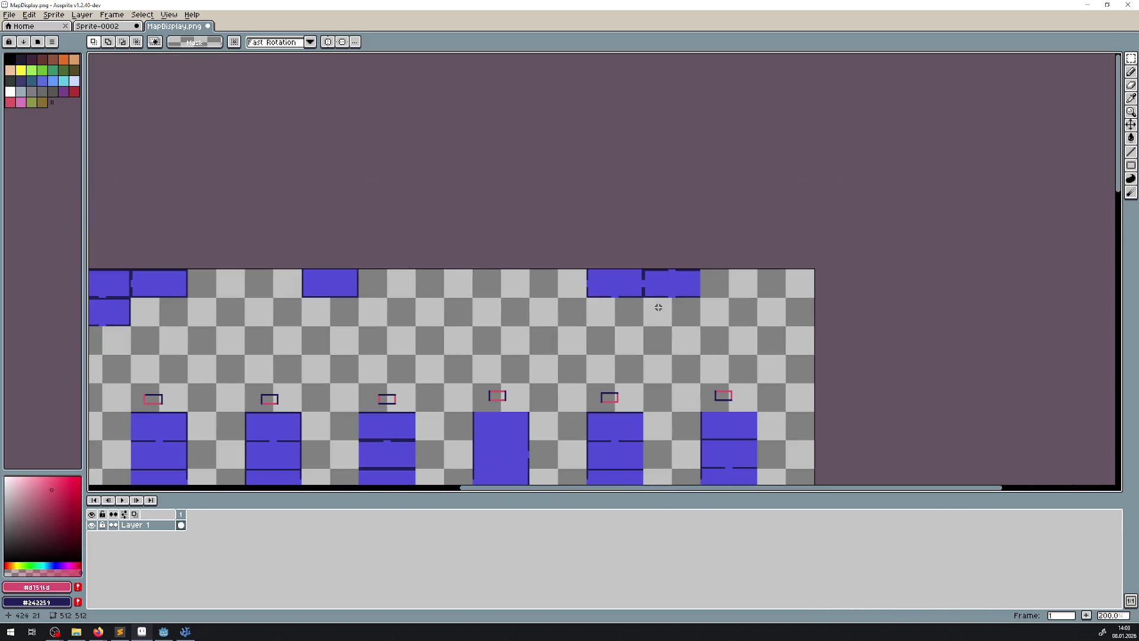
scroll(546, 304, "down", 1)
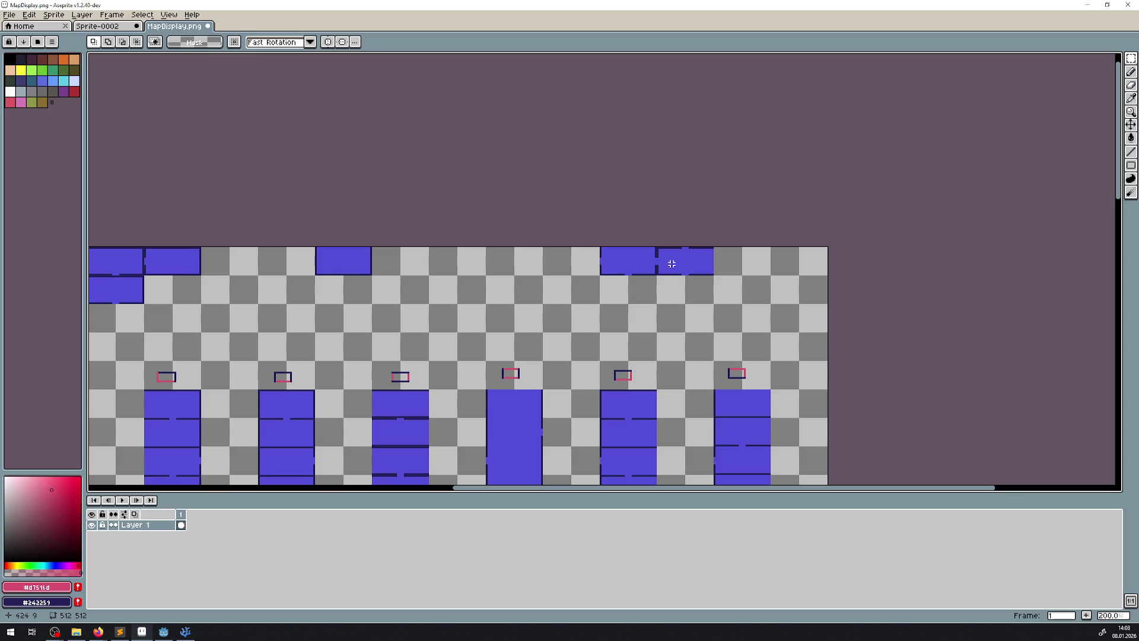
scroll(672, 264, "down", 5)
scroll(674, 222, "up", 5)
scroll(675, 222, "up", 1)
scroll(674, 222, "up", 1)
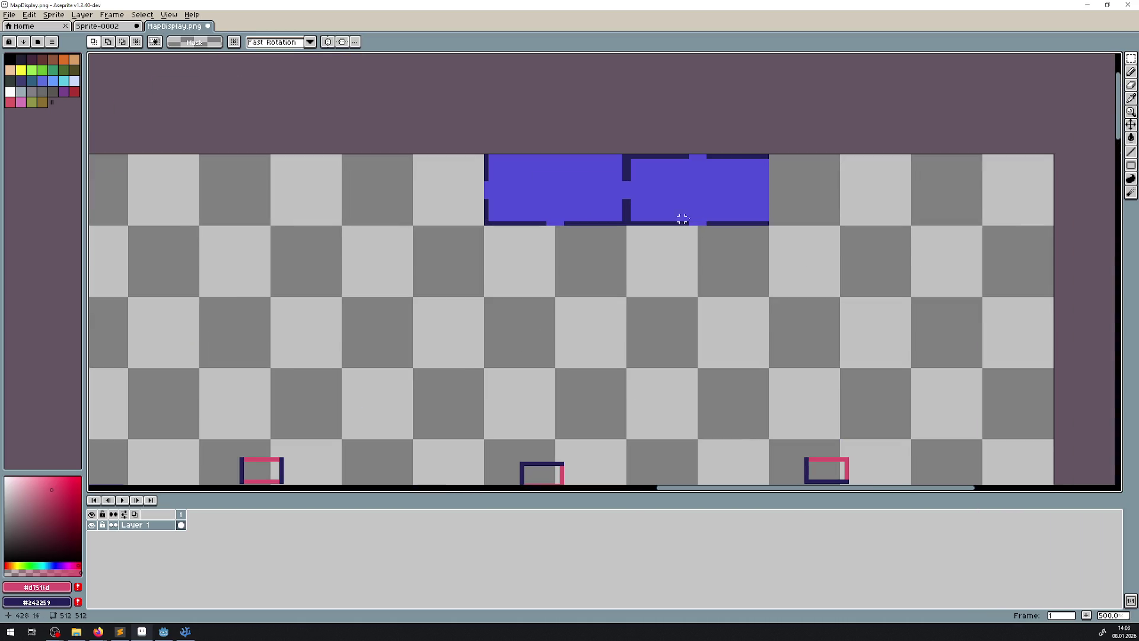
left_click_drag(767, 223, 629, 156)
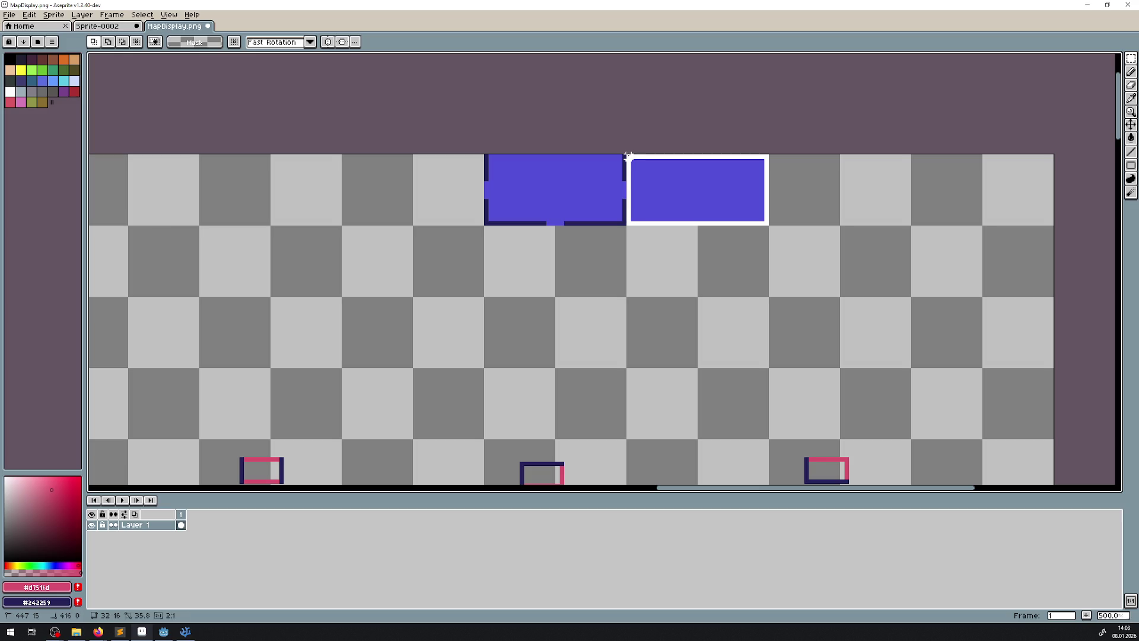
scroll(534, 252, "down", 4)
mouse_move(753, 148)
left_mouse_down()
mouse_move(481, 316)
mouse_move(376, 333)
mouse_move(420, 300)
mouse_move(422, 377)
mouse_move(415, 272)
mouse_move(383, 376)
mouse_move(415, 422)
left_mouse_up()
- Set the tile at the bottom of the left stack, closing the gap, and drop it
scroll(382, 336, "up", 3)
scroll(509, 324, "down", 3)
mouse_move(415, 294)
left_mouse_down()
mouse_move(409, 119)
mouse_move(415, 363)
left_mouse_up()
mouse_move(346, 92)
left_mouse_down()
mouse_move(418, 165)
mouse_move(414, 415)
left_mouse_up()
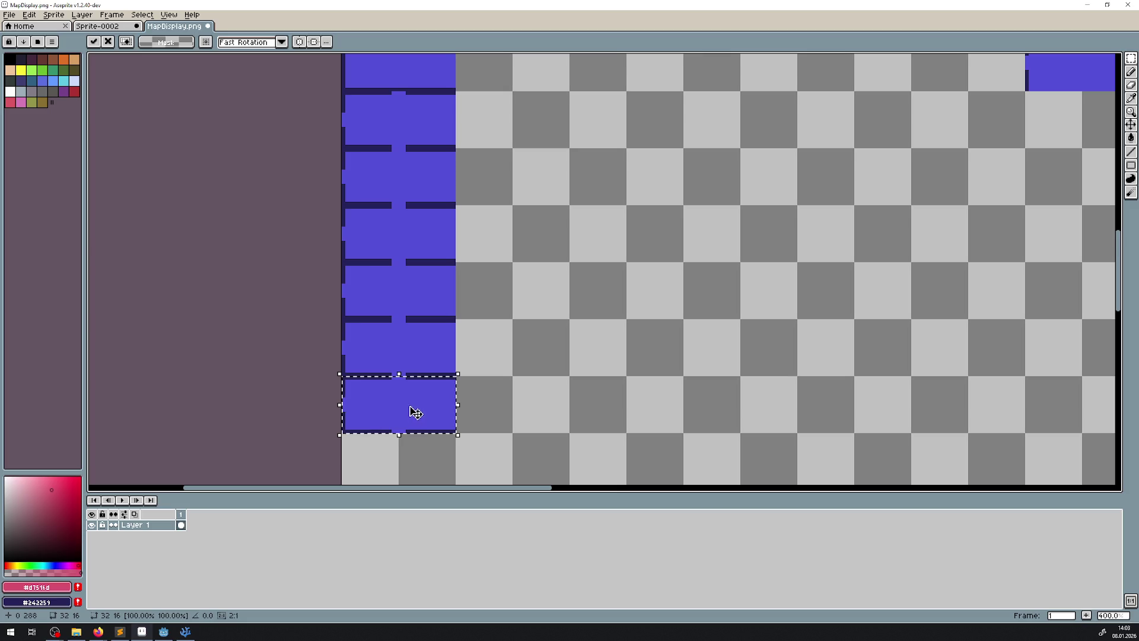
scroll(417, 340, "down", 2)
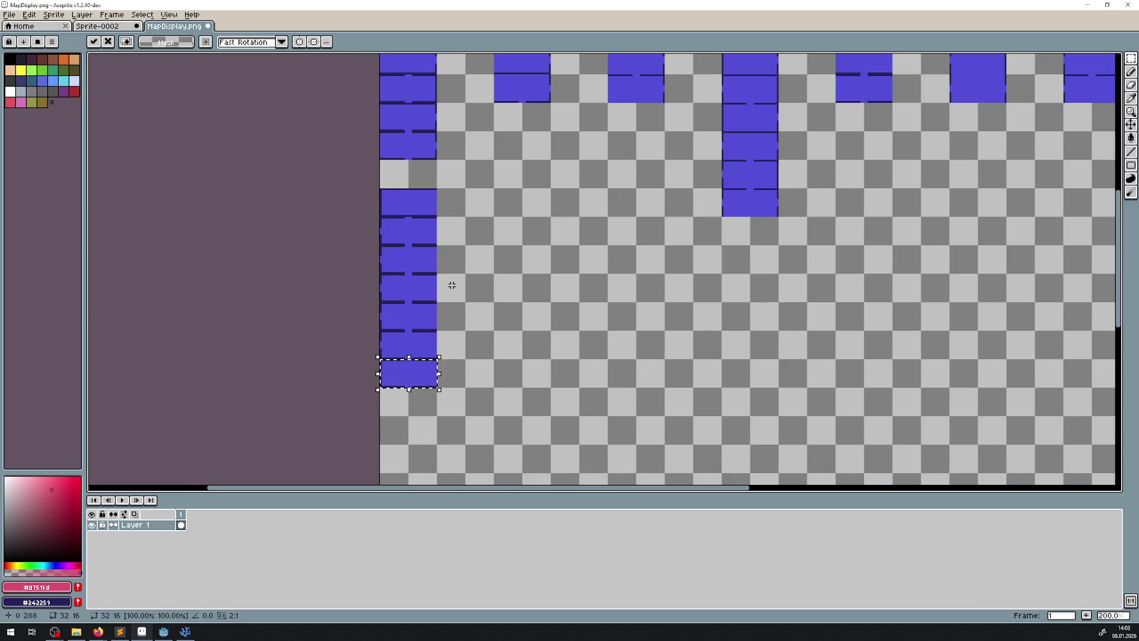
mouse_move(423, 379)
left_mouse_down()
mouse_move(422, 247)
mouse_move(419, 404)
left_mouse_up()
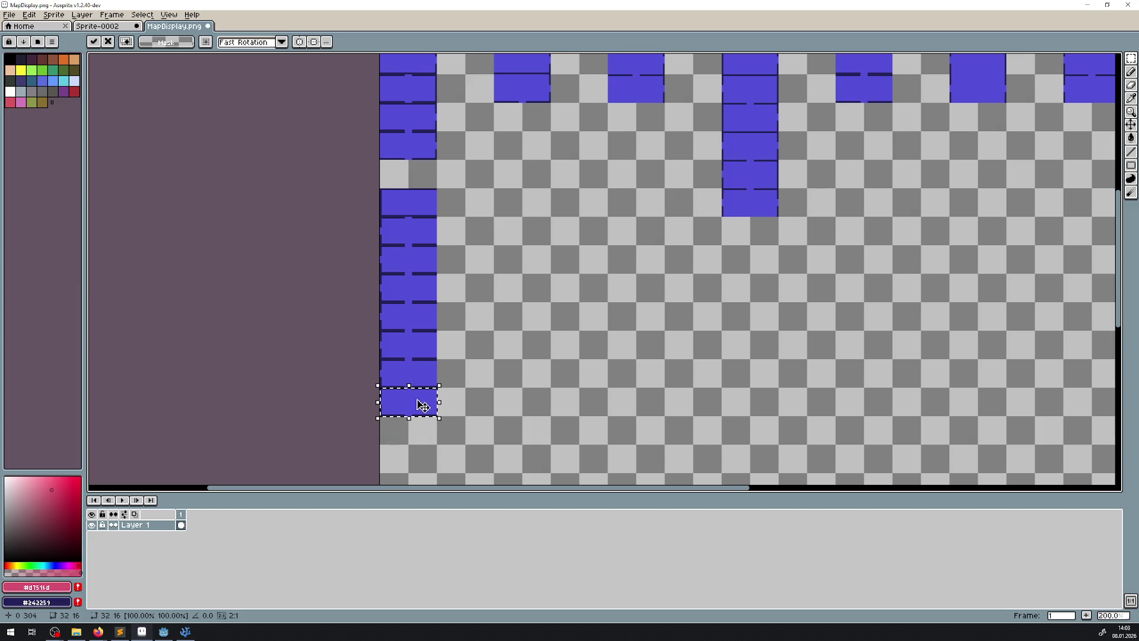
scroll(422, 368, "up", 2)
left_click(496, 236)
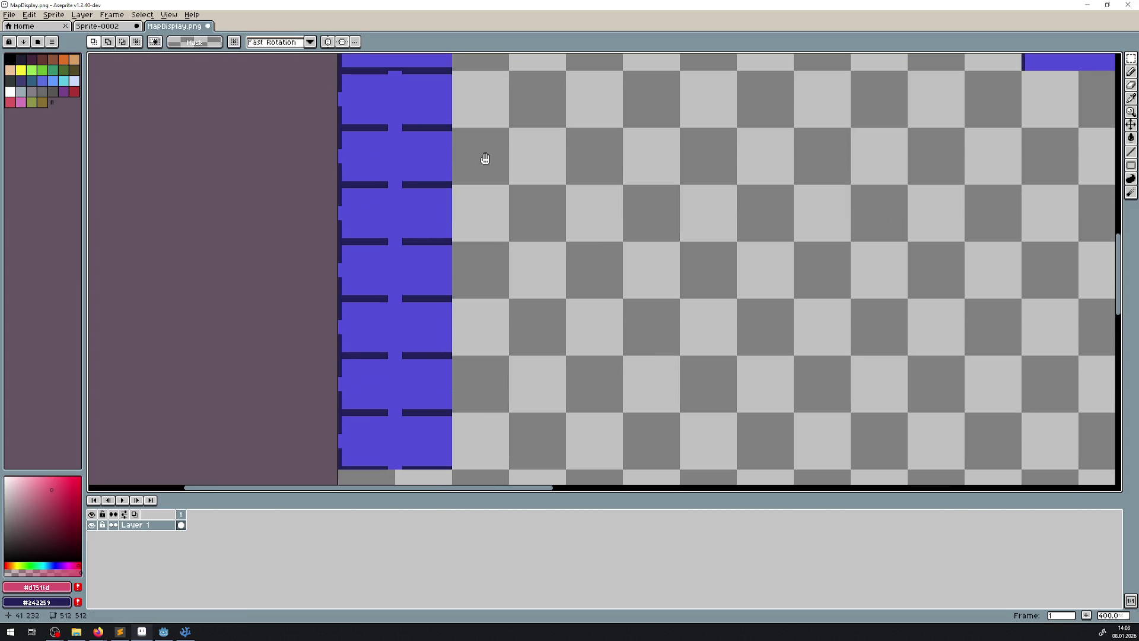
- Select the lower part of the left column down to its bottom
left_click_drag(485, 154, 452, 156)
scroll(350, 272, "up", 2)
scroll(343, 231, "down", 4)
left_click_drag(326, 216, 412, 466)
scroll(453, 234, "down", 3)
left_click_drag(381, 186, 383, 218)
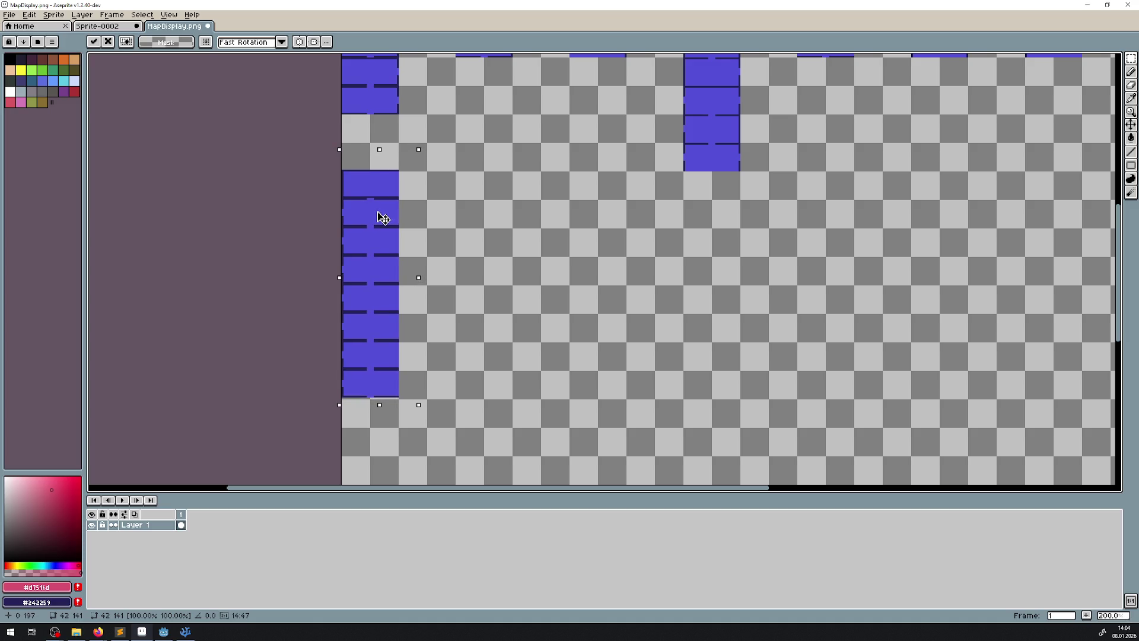
scroll(362, 160, "up", 2)
- Deselect the moved tiles and draw a small navy-and-pink marker outline above the lower left column with the Line tool
key("ctrl+d")
scroll(347, 145, "up", 2)
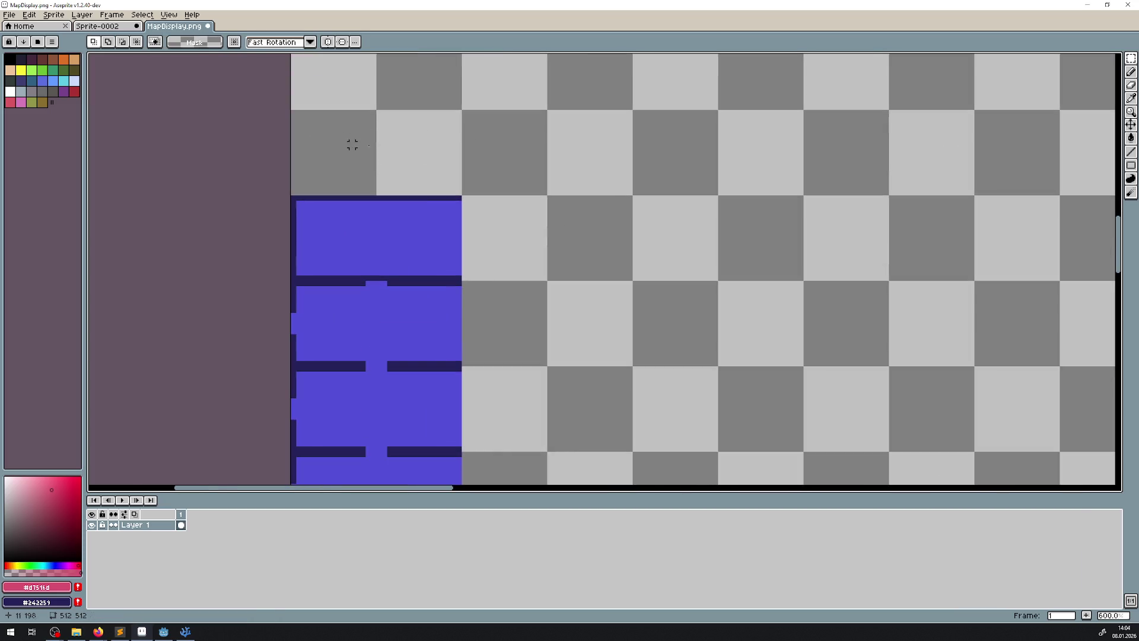
left_click(1131, 151)
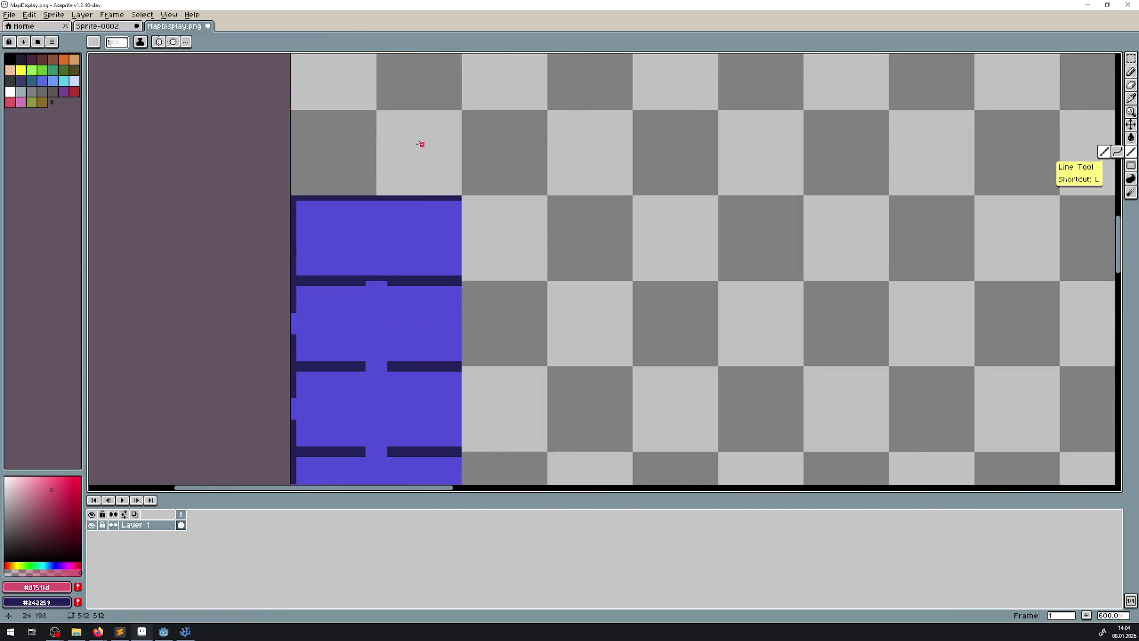
scroll(421, 145, "up", 1)
mouse_move(416, 134)
left_mouse_down()
mouse_move(414, 172)
mouse_move(354, 172)
mouse_move(351, 137)
mouse_move(414, 137)
left_mouse_up()
scroll(565, 241, "down", 3)
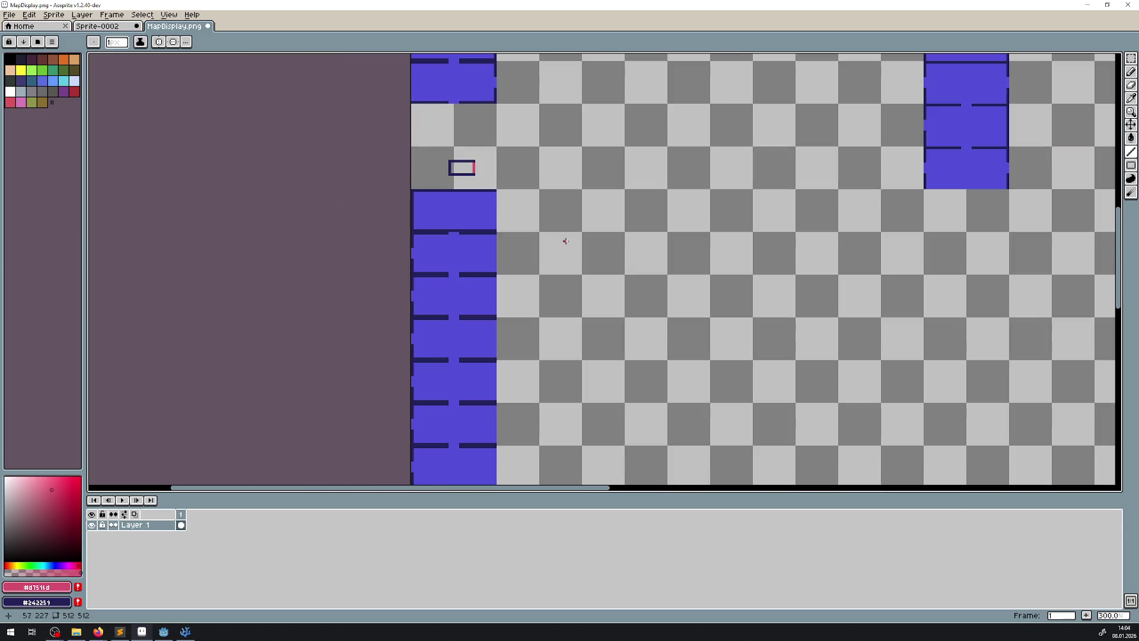
scroll(555, 244, "down", 4)
scroll(589, 212, "up", 3)
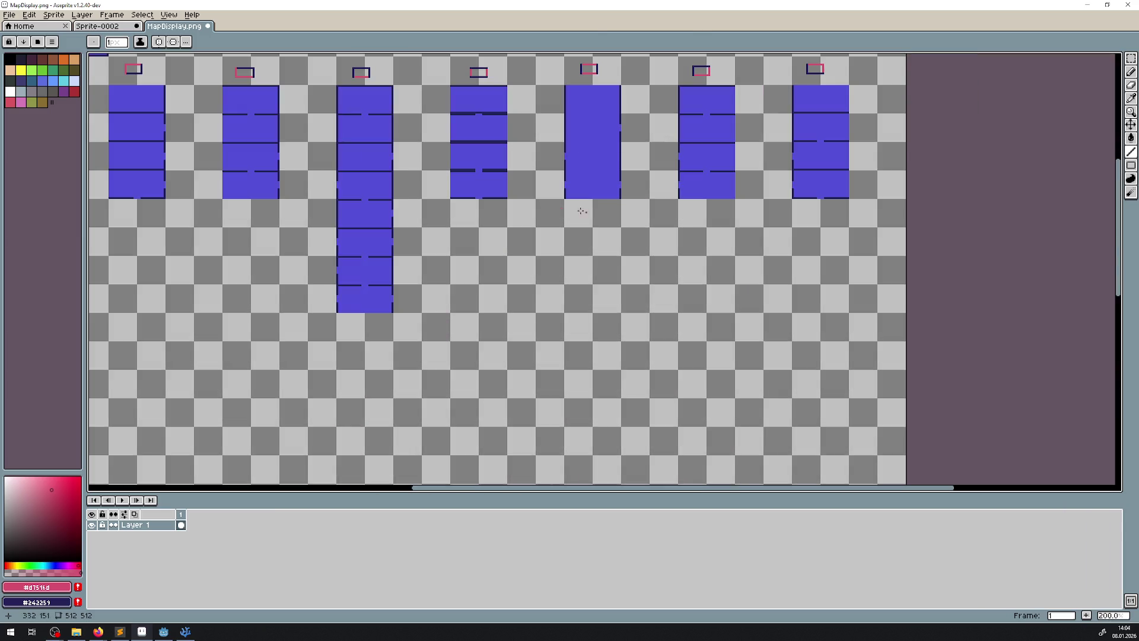
mouse_move(341, 150)
left_mouse_down()
mouse_move(315, 236)
mouse_move(394, 247)
left_mouse_up()
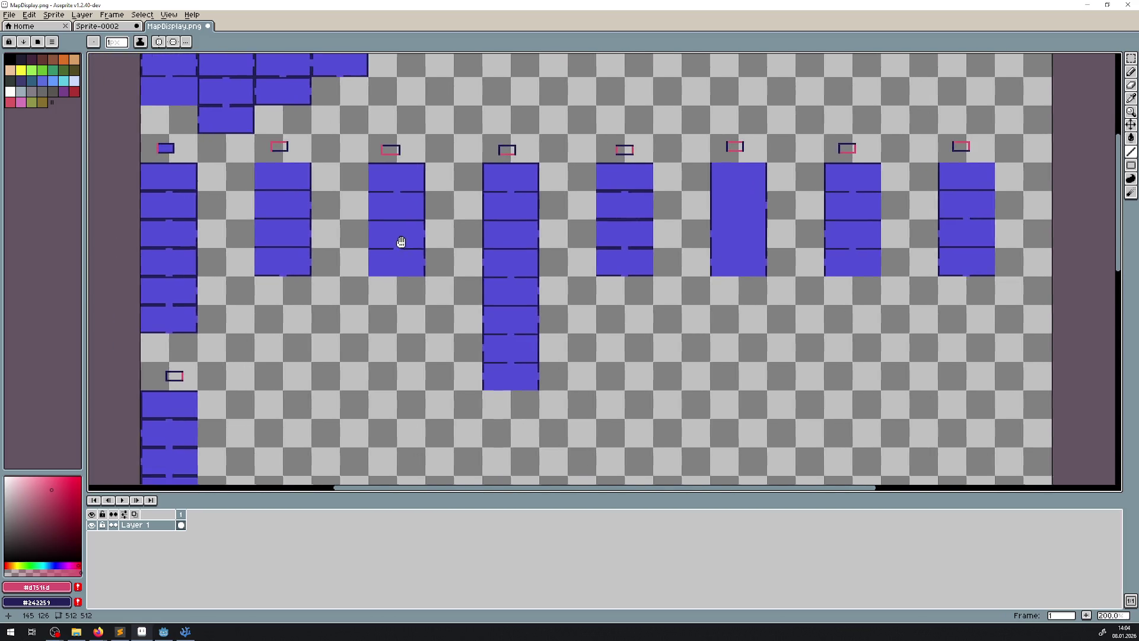
scroll(411, 236, "down", 1)
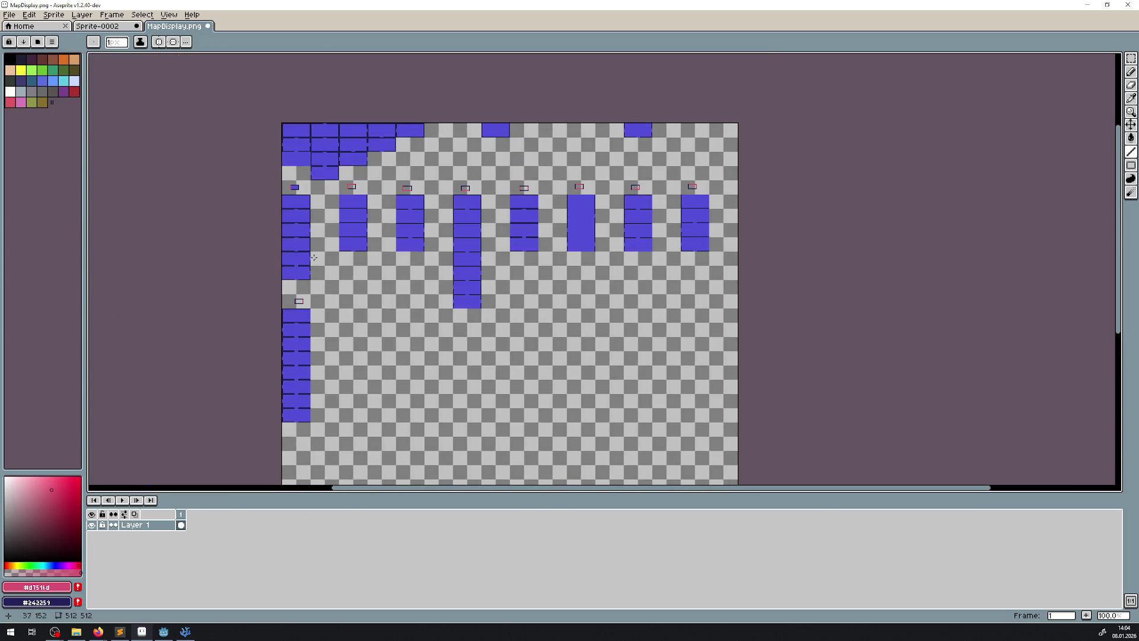
scroll(308, 239, "up", 1)
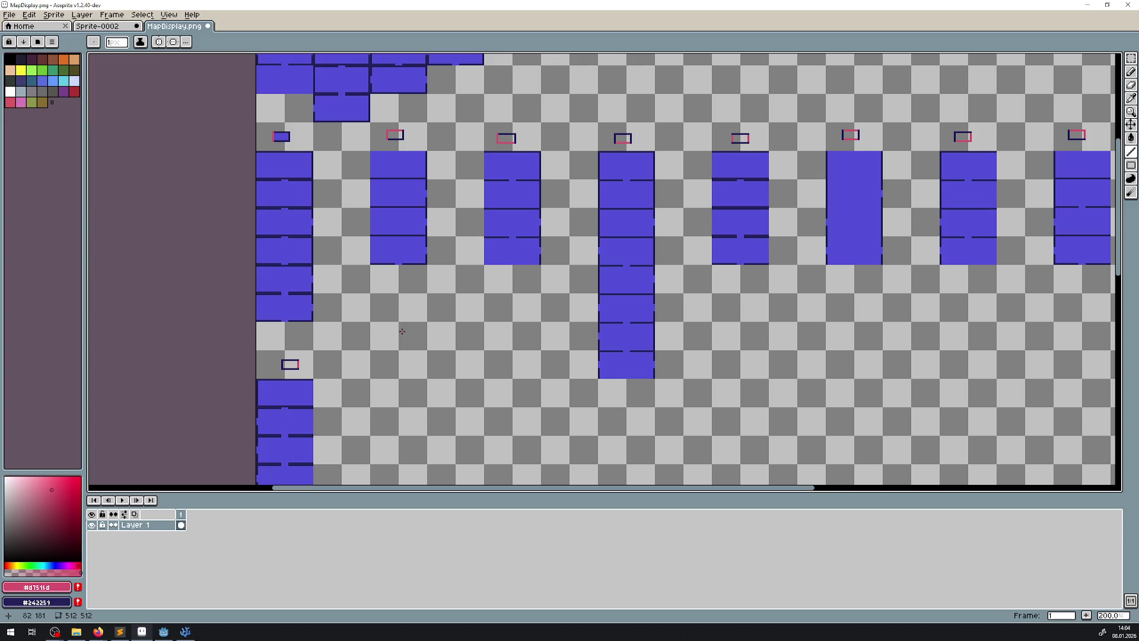
scroll(381, 363, "right", 3)
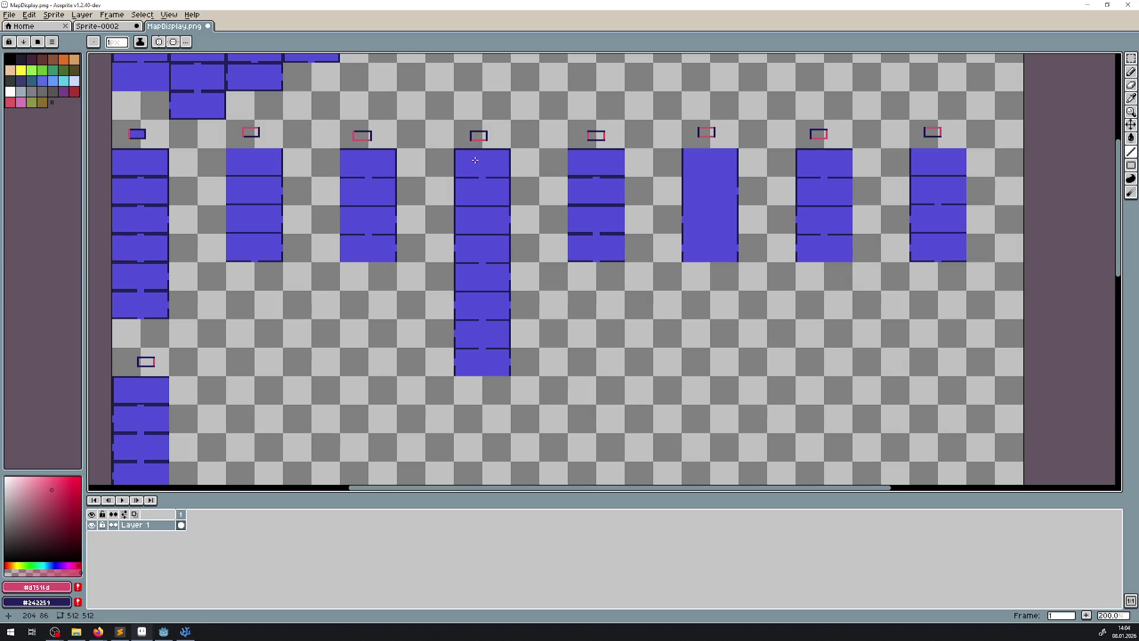
- Paint dark wall pixels across the middle wall-row gap and the left-wall gap
scroll(387, 281, "left", 5)
scroll(478, 255, "down", 4)
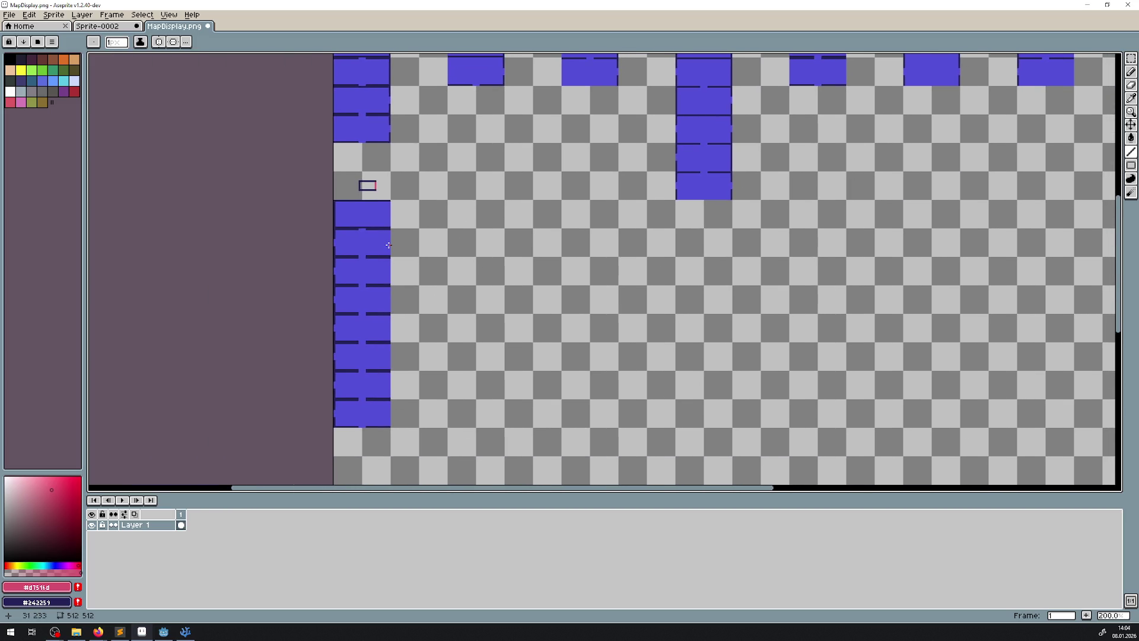
scroll(387, 242, "up", 2)
scroll(351, 214, "up", 1)
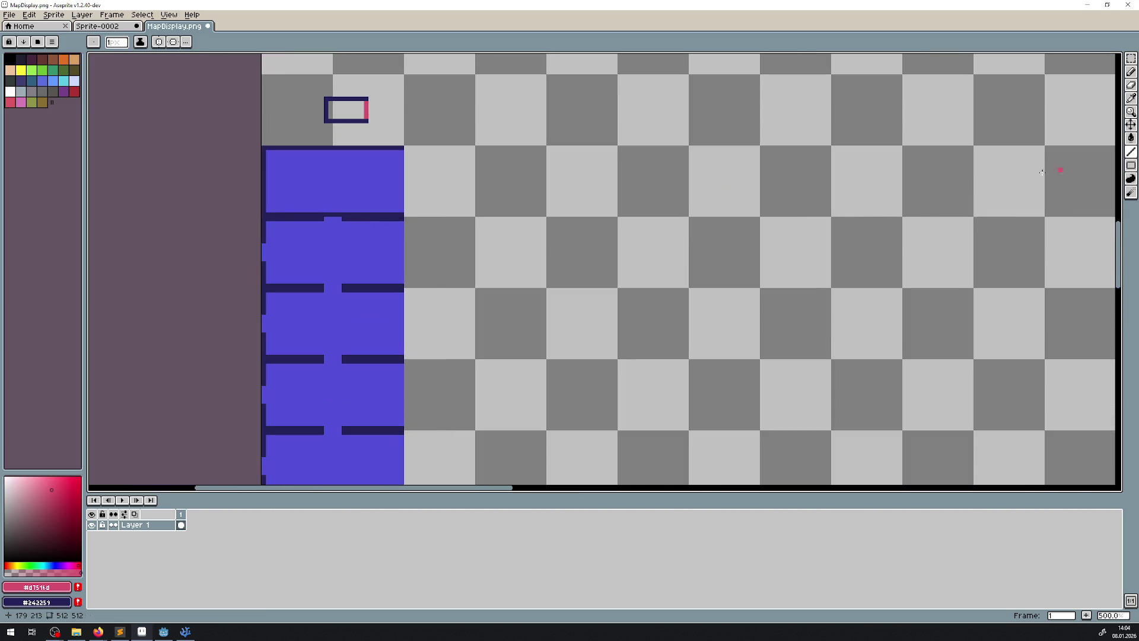
scroll(330, 253, "up", 1)
scroll(267, 254, "up", 1)
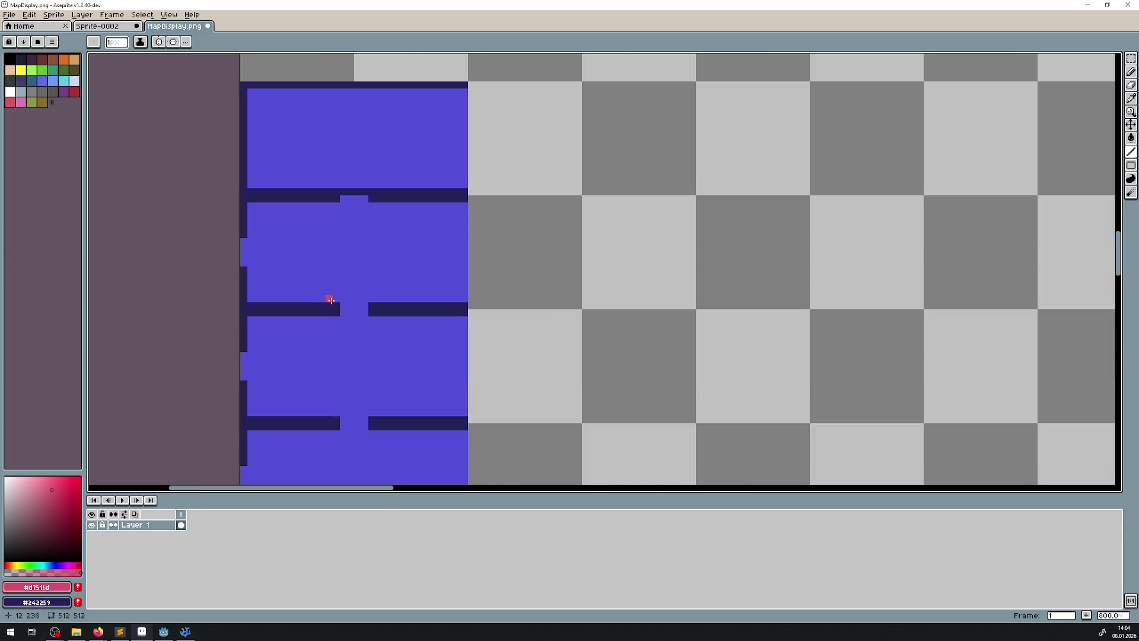
left_click_drag(343, 313, 364, 313)
left_click_drag(243, 239, 243, 265)
- Close further gaps in the middle wall row, the left wall and the lower wall
scroll(372, 381, "left", 1)
scroll(399, 140, "down", 3)
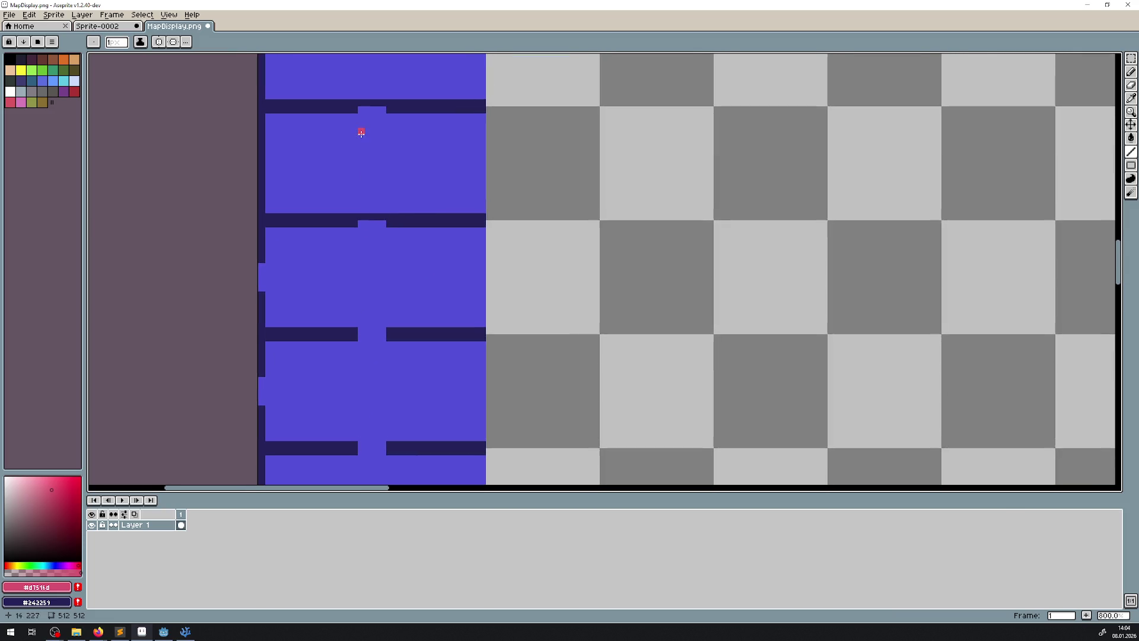
left_click_drag(361, 224, 384, 225)
left_click_drag(258, 290, 259, 263)
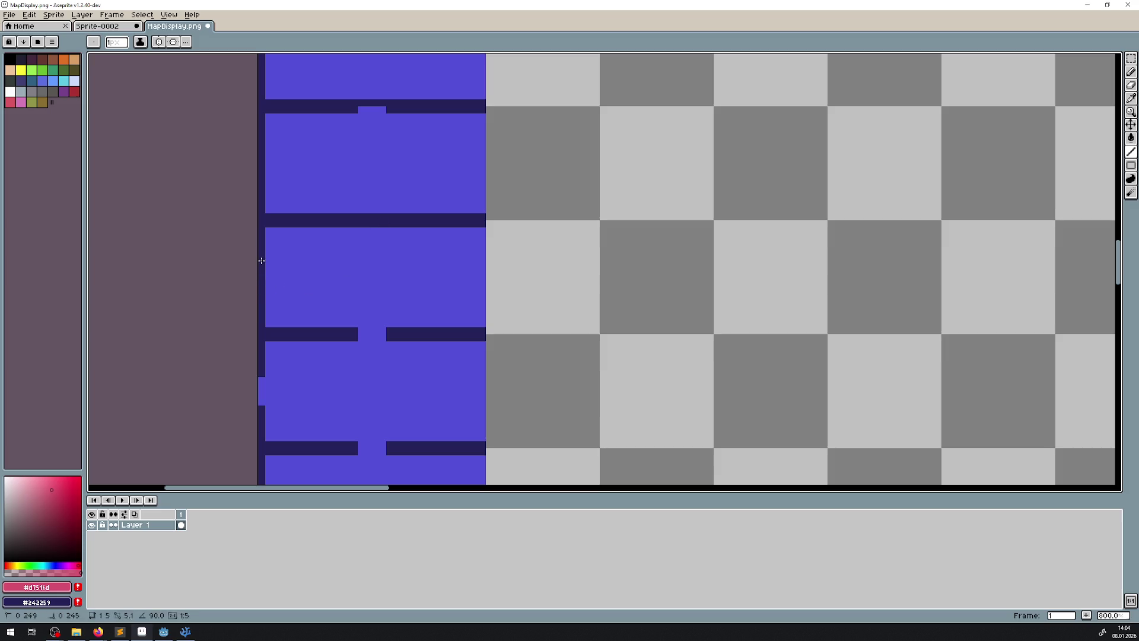
scroll(400, 318, "down", 3)
scroll(399, 318, "right", 1)
left_click_drag(351, 374, 381, 374)
left_click_drag(251, 311, 252, 336)
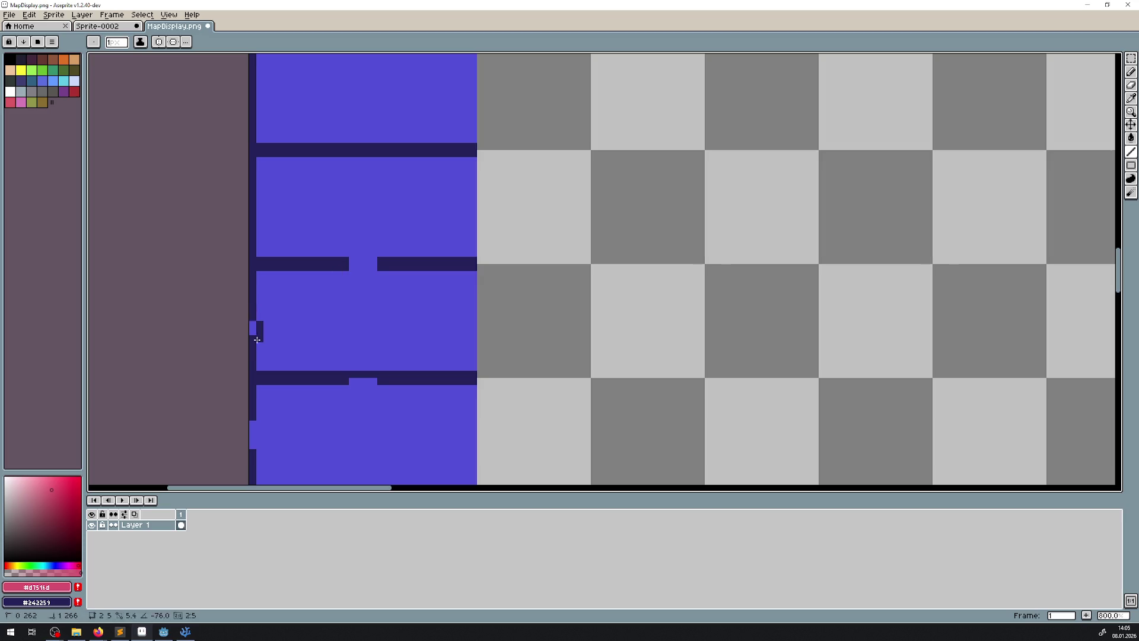
scroll(305, 315, "down", 10)
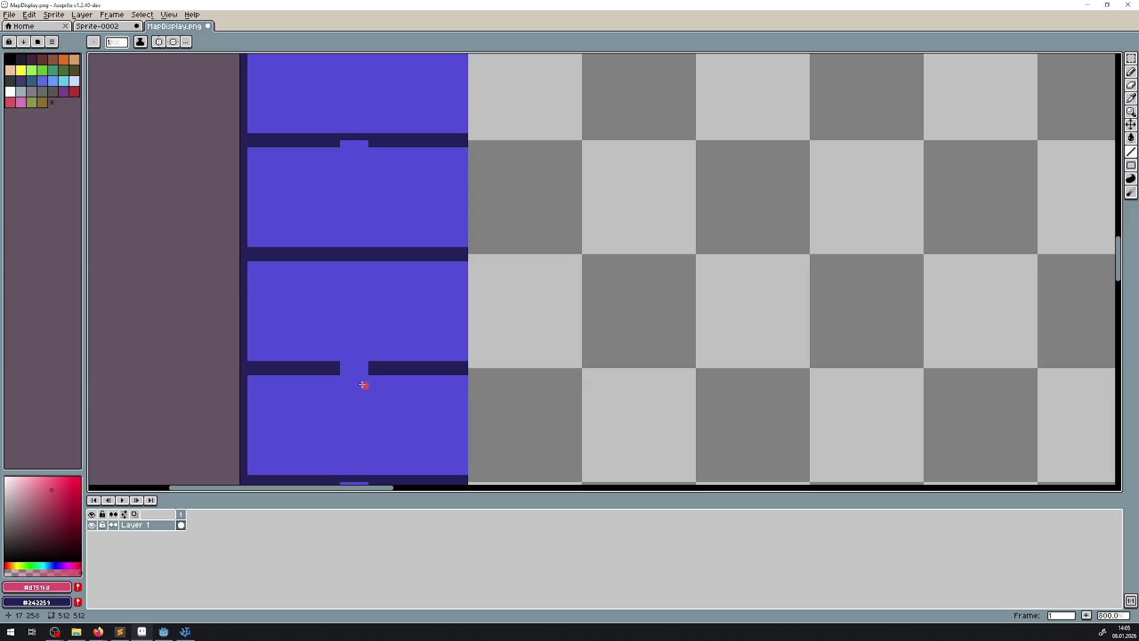
scroll(362, 385, "up", 1)
scroll(356, 409, "down", 2)
left_click_drag(372, 395, 380, 339)
- Undo the recent wall strokes so the door gap reopens
key("ctrl+z")
key("ctrl+z")
key("ctrl+z")
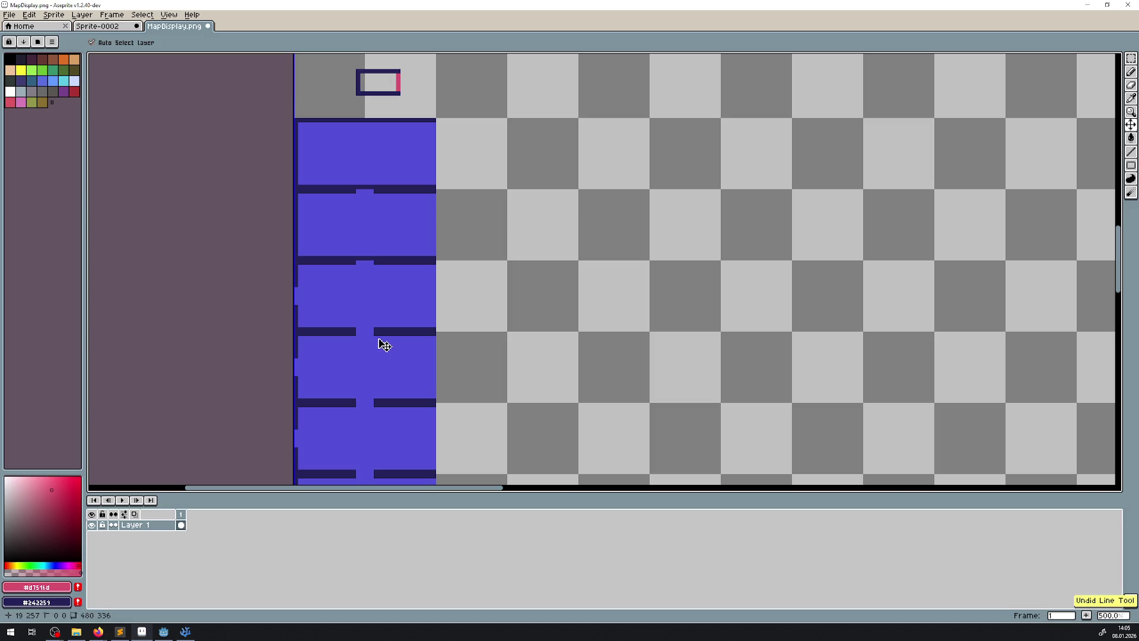
scroll(375, 245, "up", 2)
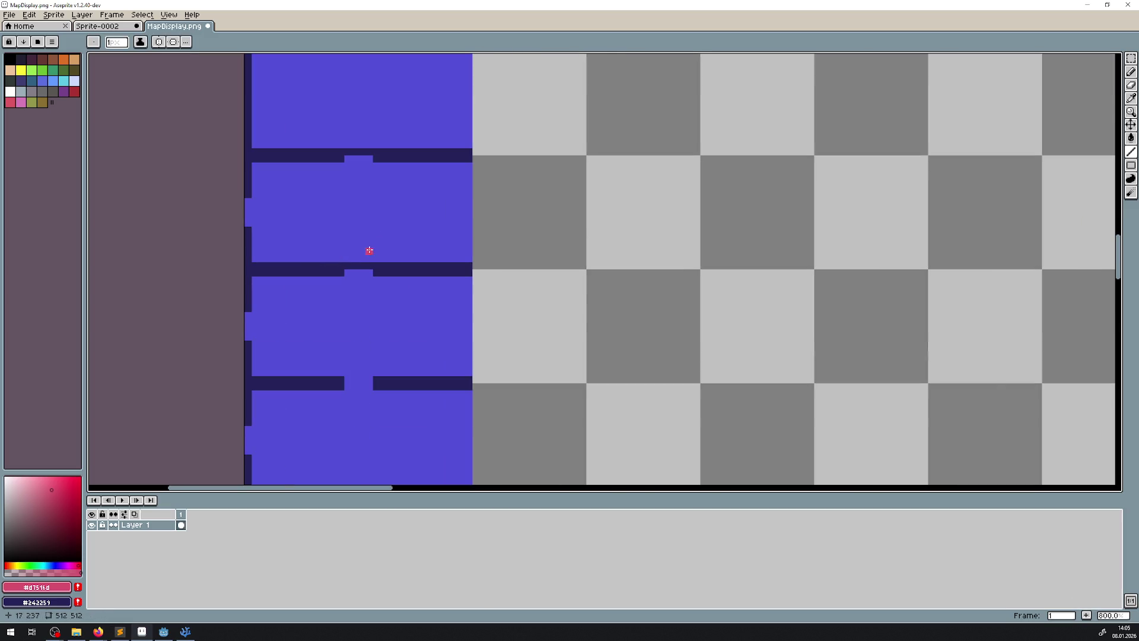
key("ctrl+z")
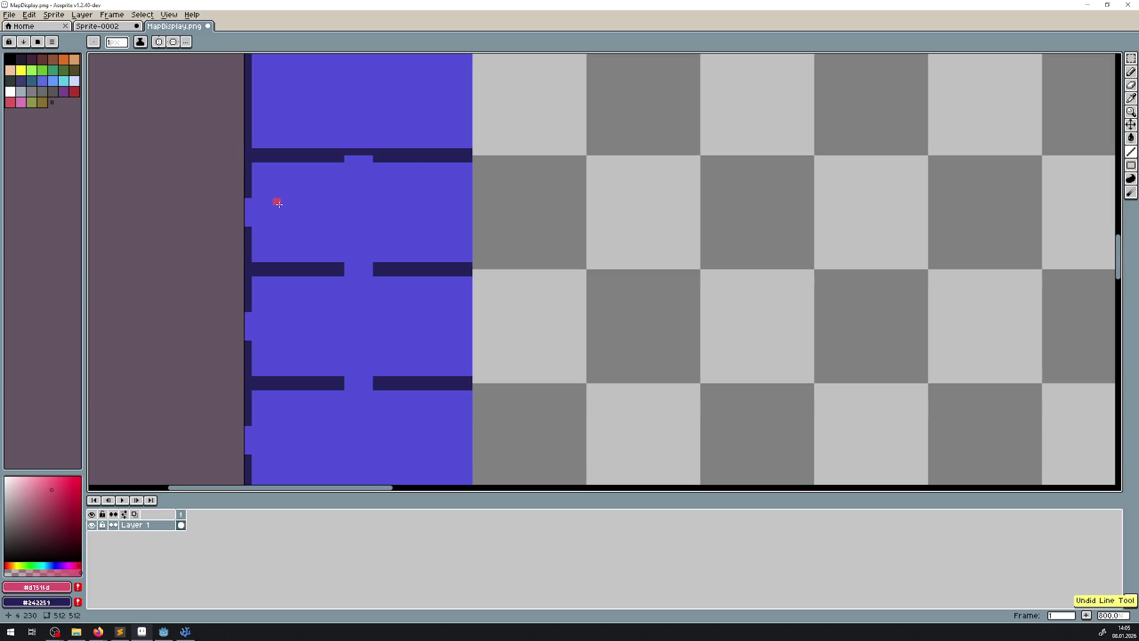
scroll(273, 203, "up", 2)
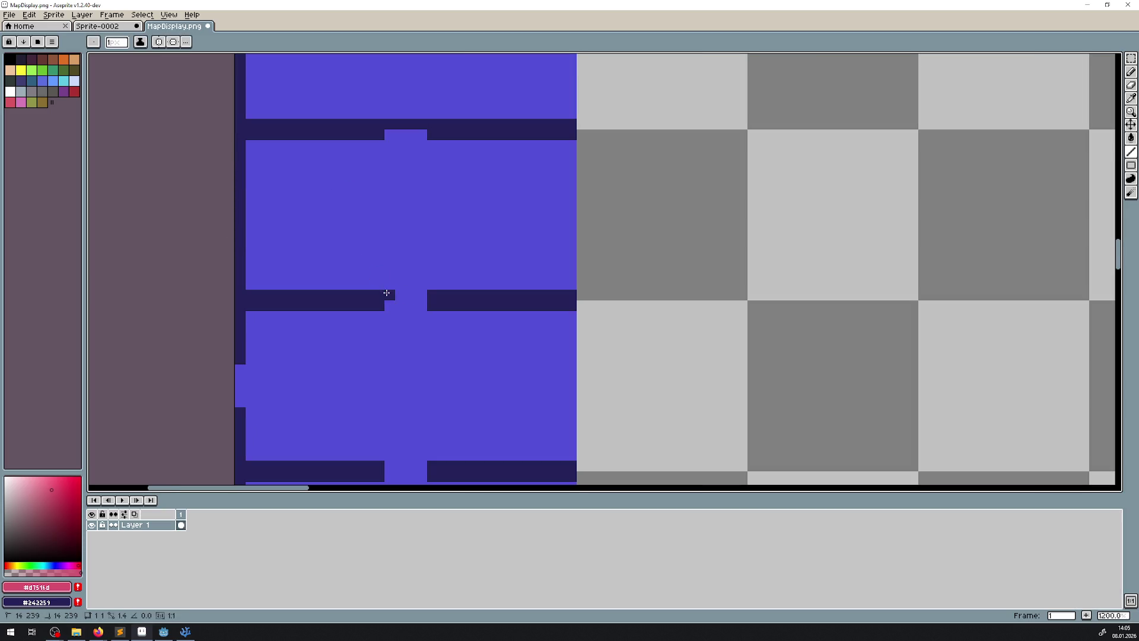
scroll(465, 287, "down", 1)
scroll(469, 249, "up", 2)
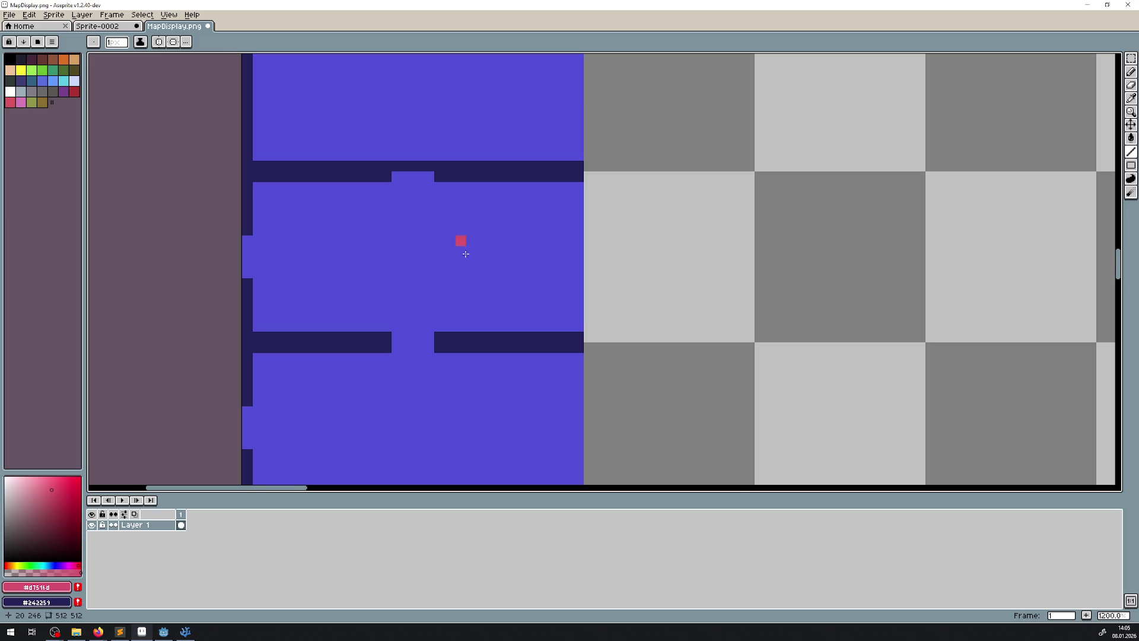
scroll(457, 356, "down", 1)
scroll(448, 305, "up", 2)
- Redraw dark wall lines across the lower gap and the two upper door gaps
left_click_drag(382, 371, 416, 370)
left_click_drag(372, 210, 424, 210)
scroll(426, 219, "down", 3)
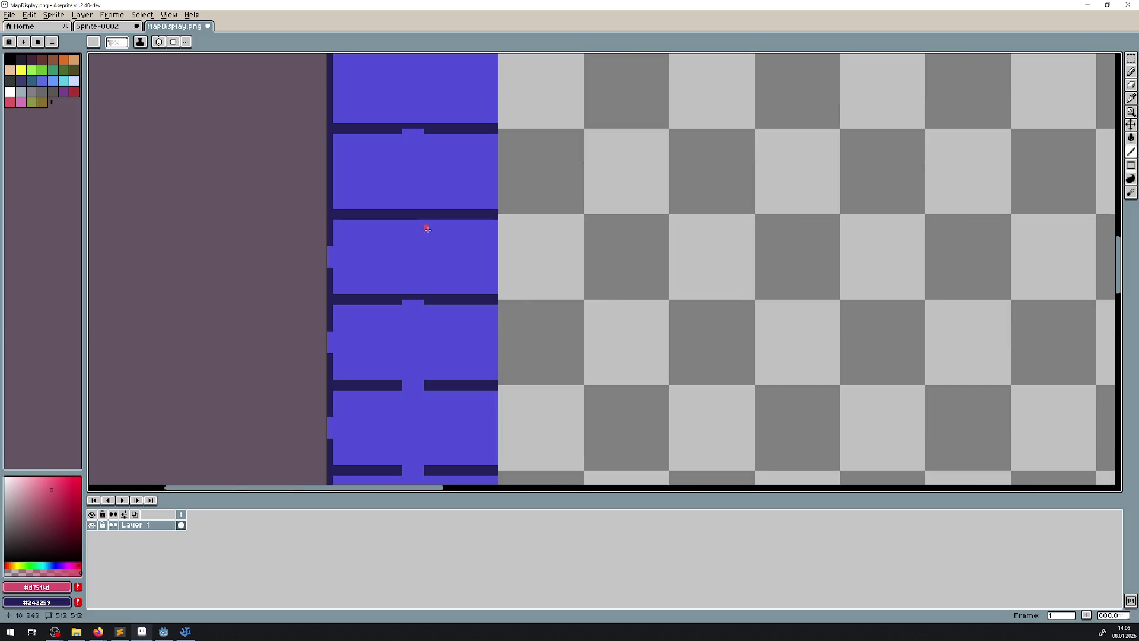
scroll(428, 229, "up", 3)
scroll(424, 273, "down", 2)
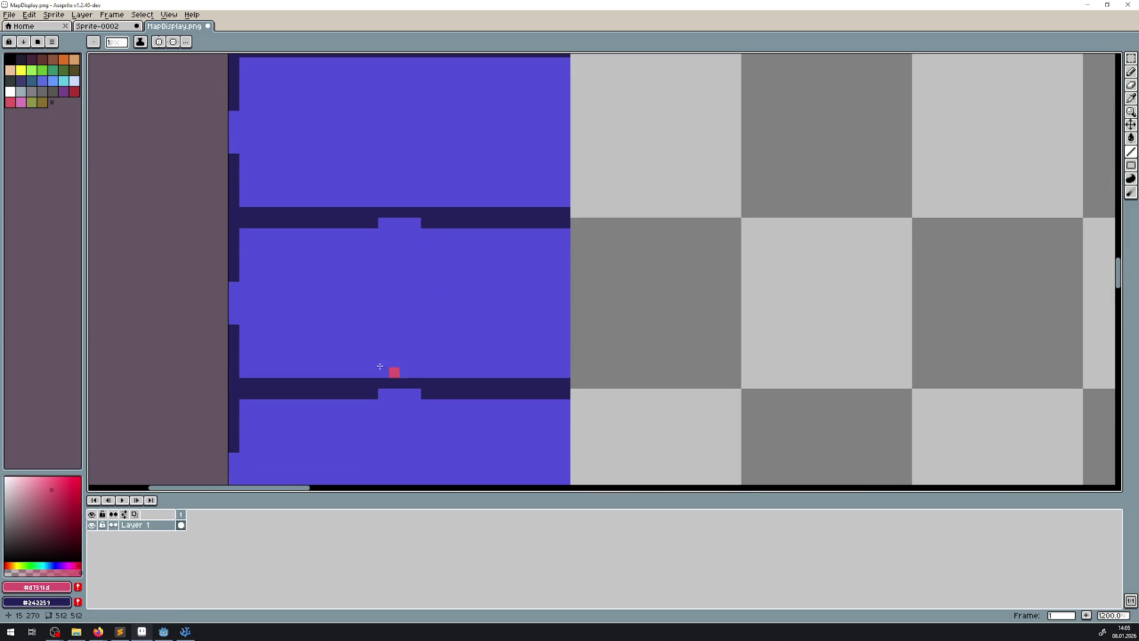
scroll(330, 326, "down", 2)
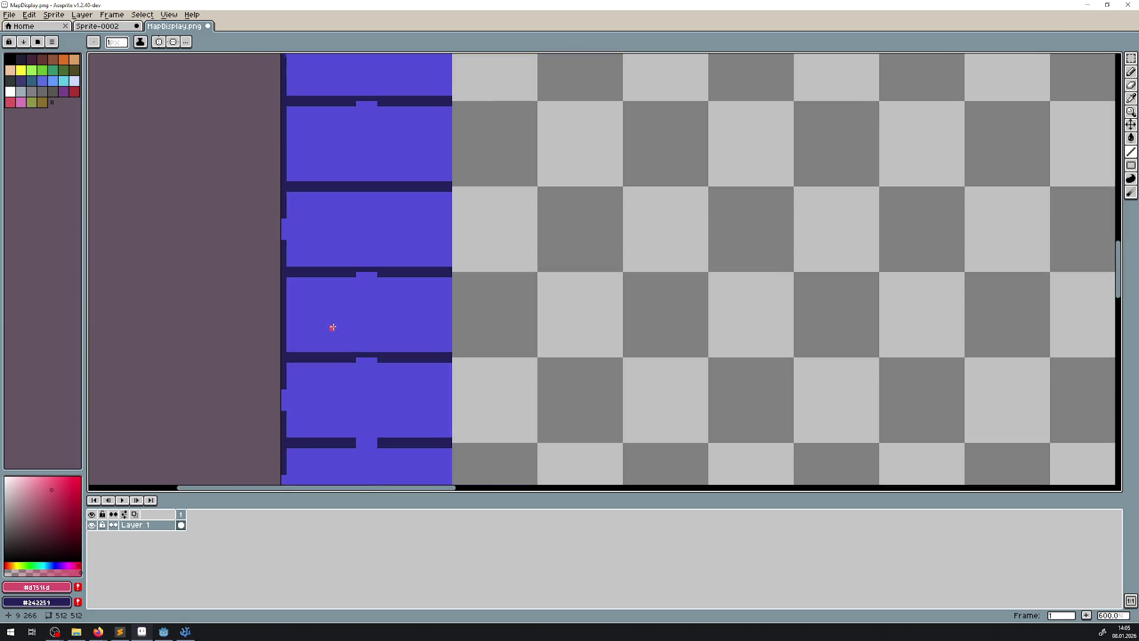
scroll(377, 261, "up", 1)
scroll(386, 273, "up", 3)
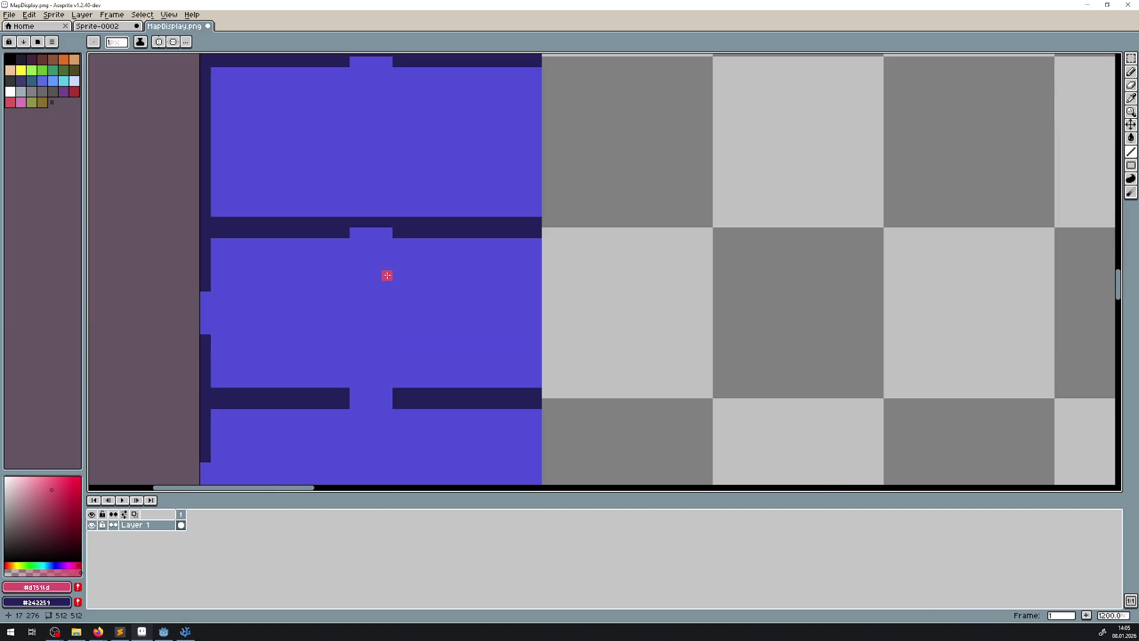
mouse_move(311, 180)
left_mouse_down()
mouse_move(329, 228)
mouse_move(336, 190)
left_mouse_up()
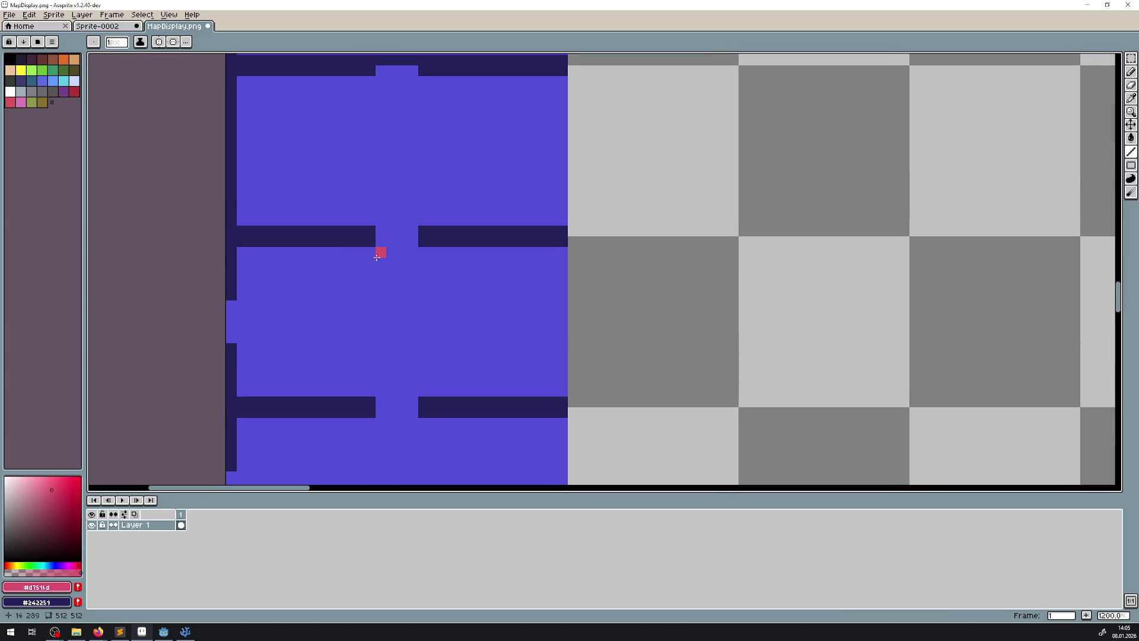
left_click_drag(381, 246, 418, 245)
mouse_move(412, 335)
left_mouse_down()
mouse_move(425, 145)
mouse_move(406, 209)
left_mouse_up()
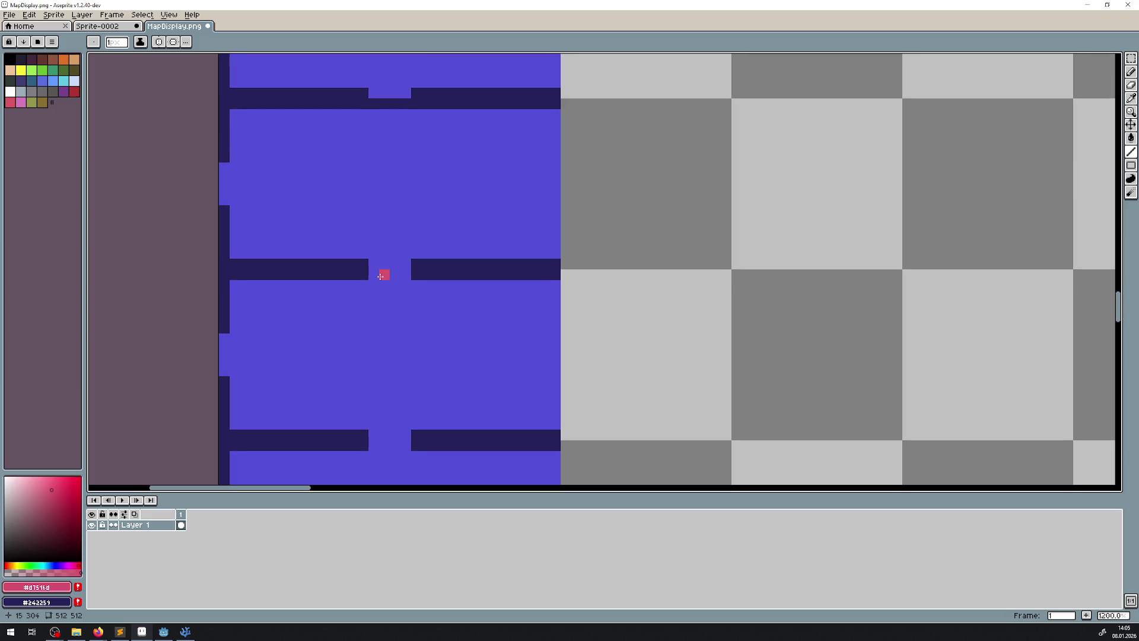
mouse_move(381, 276)
left_mouse_down()
mouse_move(354, 358)
mouse_move(359, 311)
left_mouse_up()
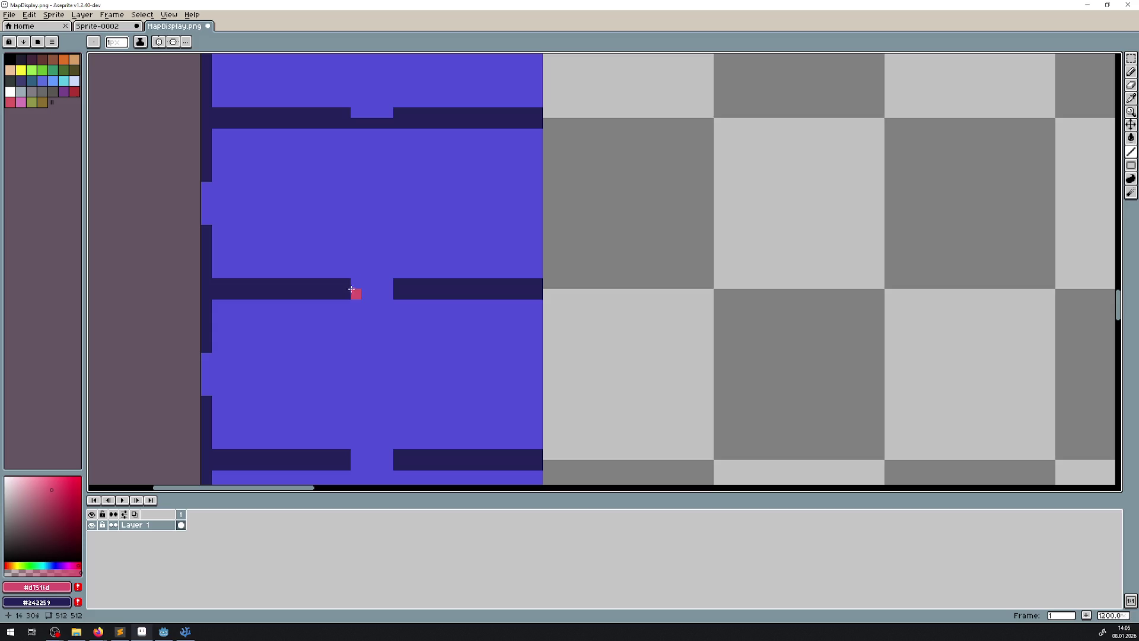
scroll(371, 175, "down", 3)
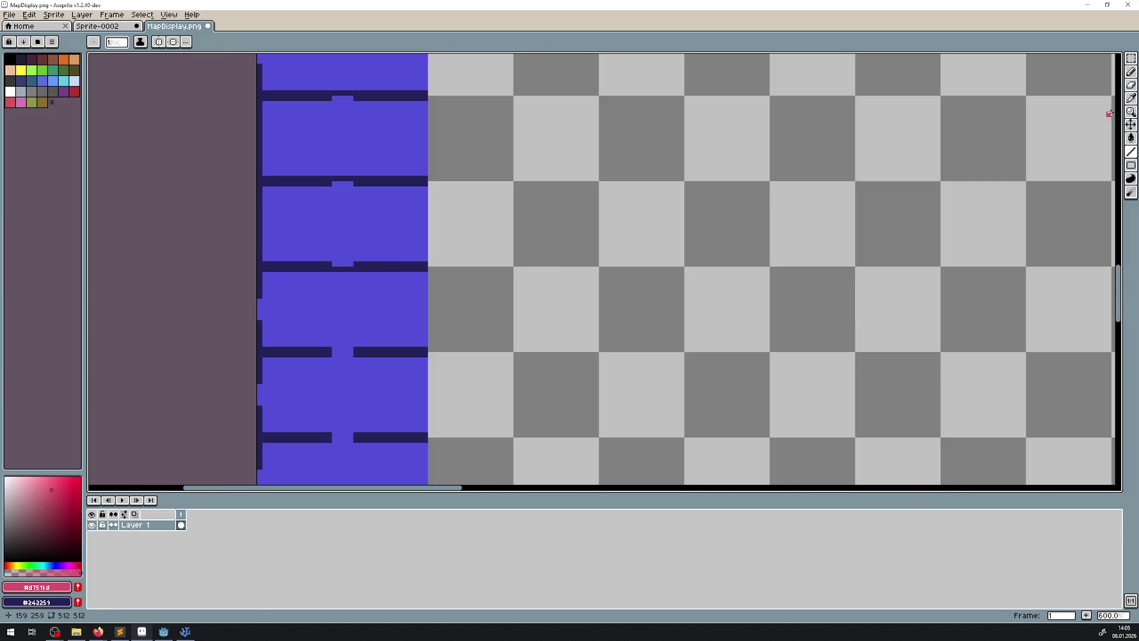
key("w")
left_click_drag(457, 263, 236, 181)
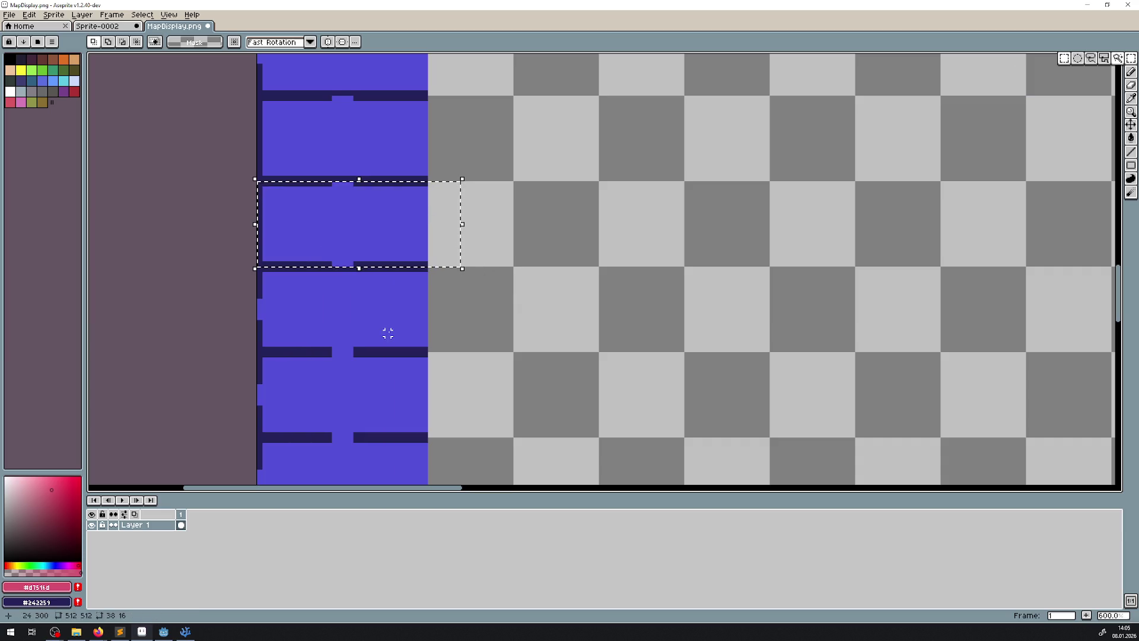
left_click_drag(386, 333, 401, 262)
left_click_drag(445, 293, 244, 212)
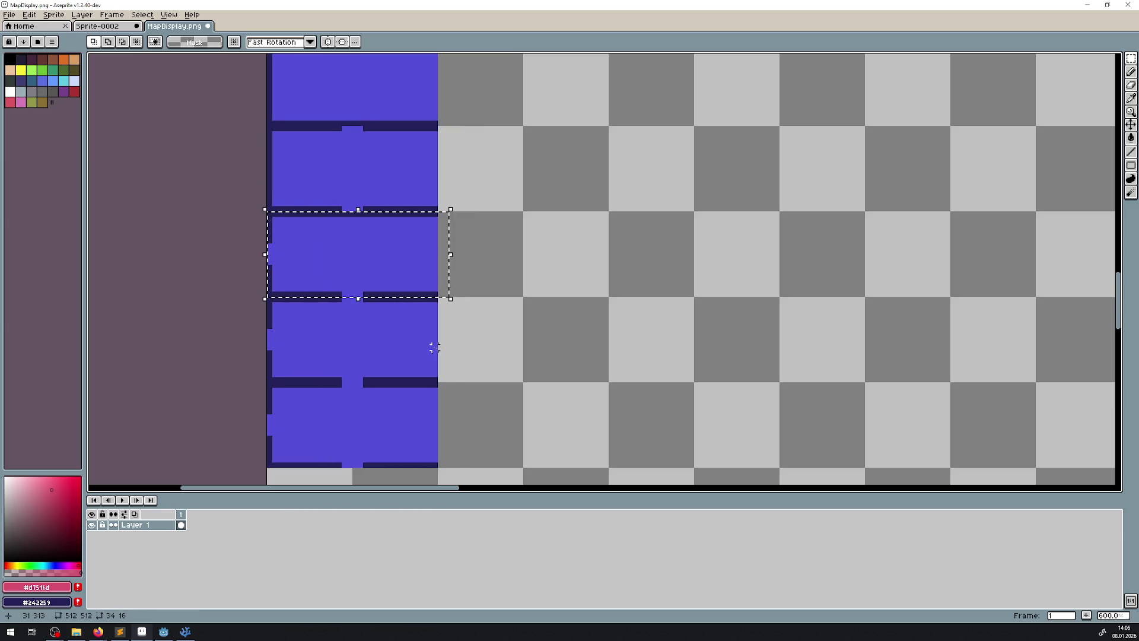
scroll(416, 314, "down", 1)
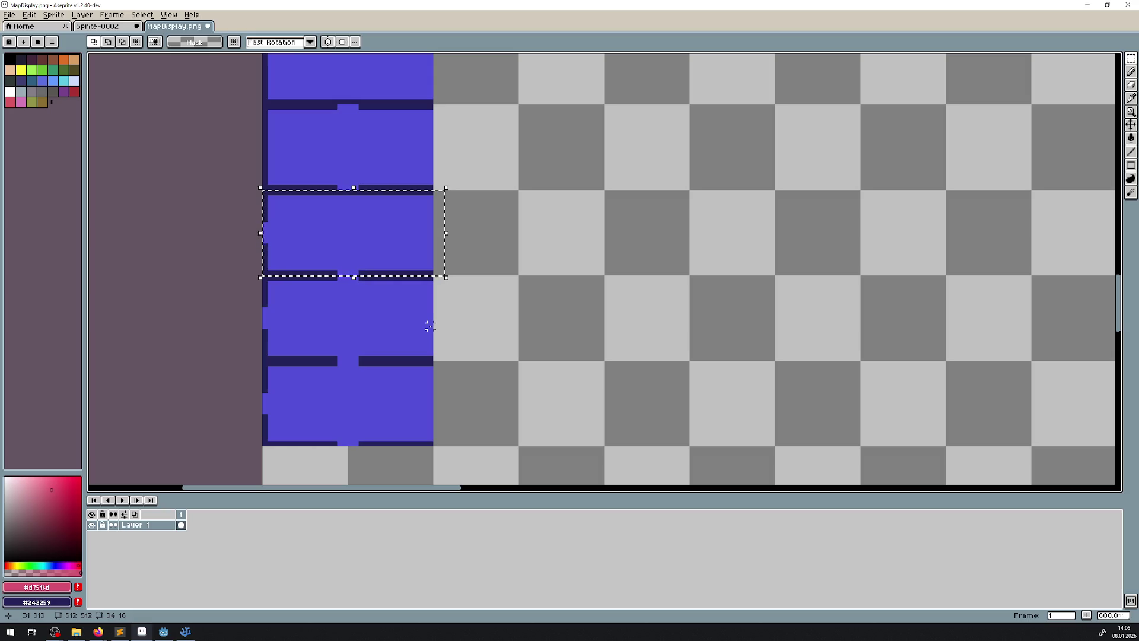
scroll(430, 304, "up", 4)
scroll(446, 279, "down", 5)
key("ctrl+d")
key("shift+l")
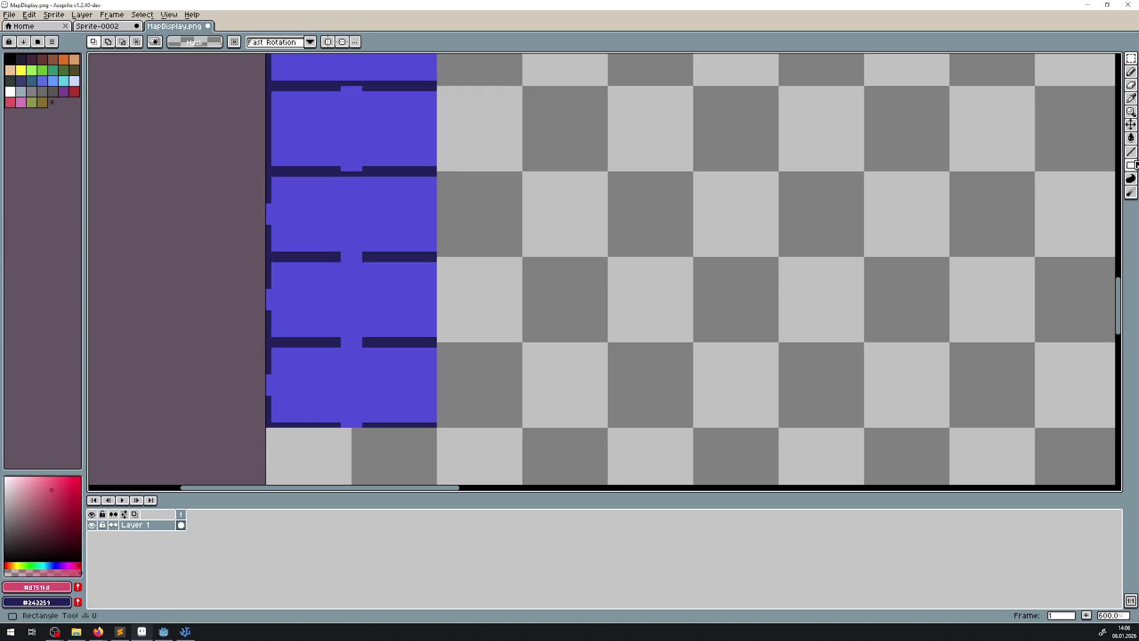
scroll(338, 332, "up", 3)
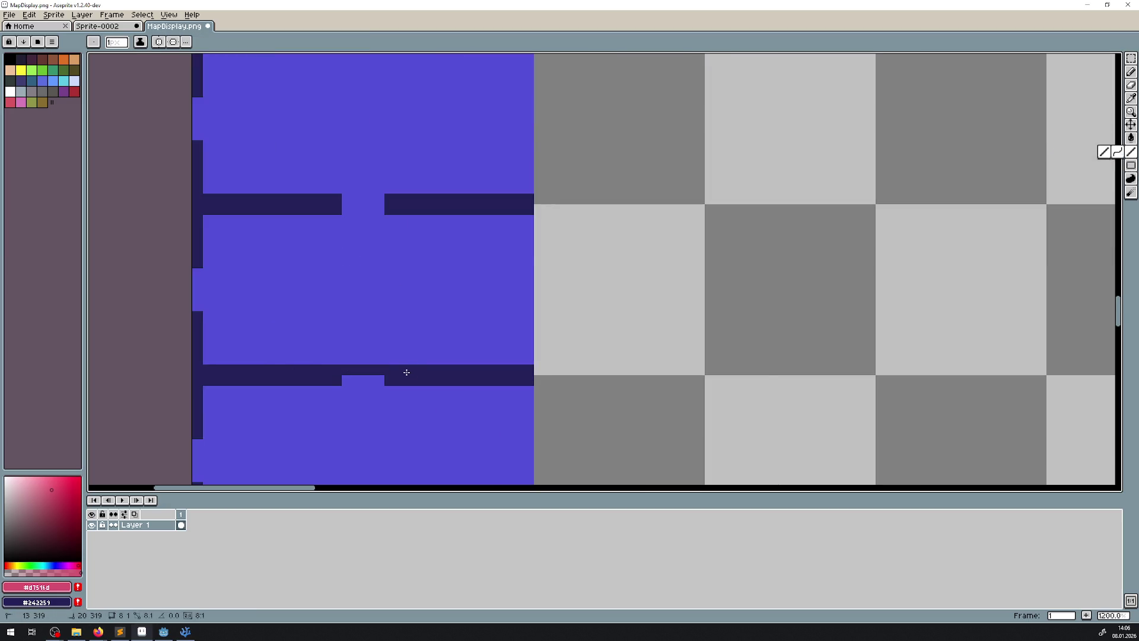
scroll(380, 368, "down", 4)
scroll(501, 447, "down", 3)
left_click_drag(608, 268, 516, 327)
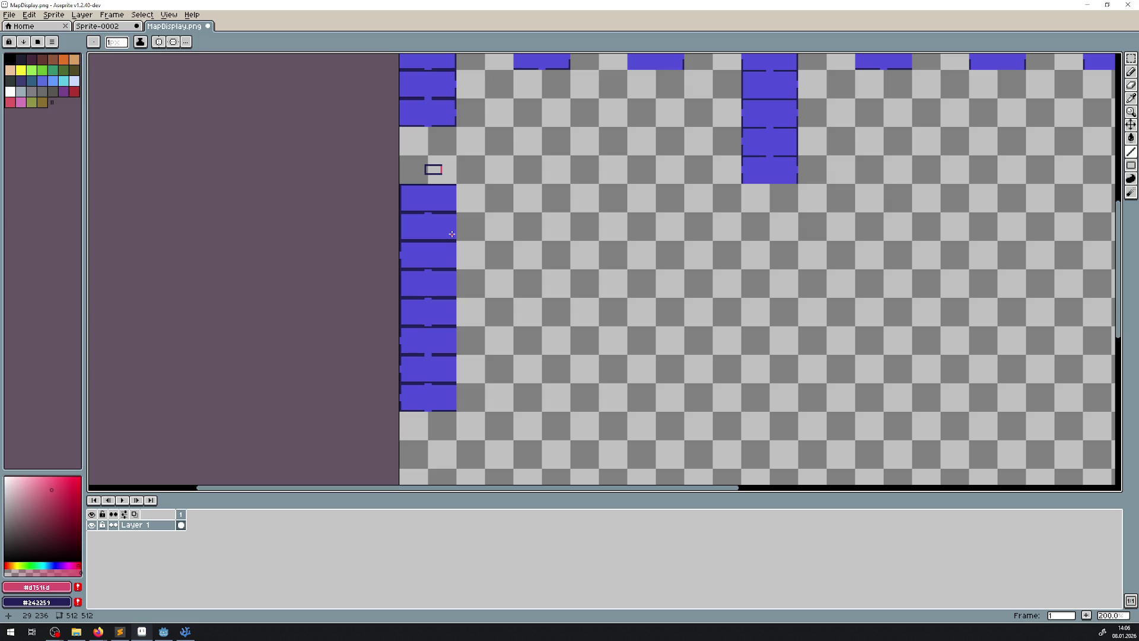
- Select the first loose top-row tile and move it down beside the left column
scroll(545, 221, "down", 3)
left_click_drag(621, 173, 488, 249)
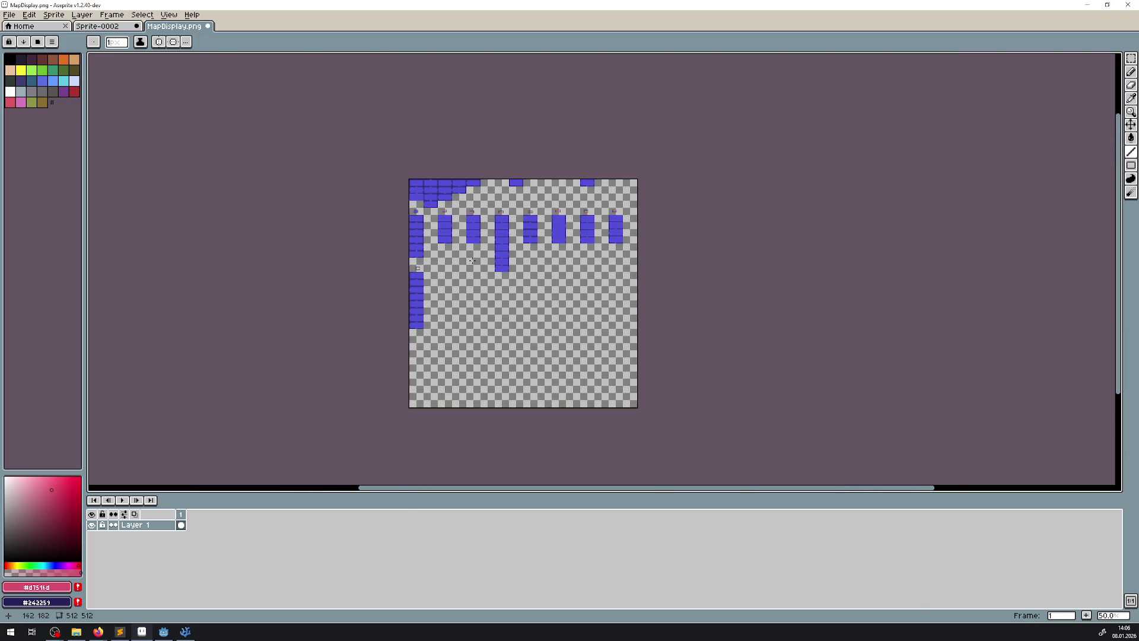
scroll(489, 249, "up", 3)
left_click_drag(518, 212, 426, 291)
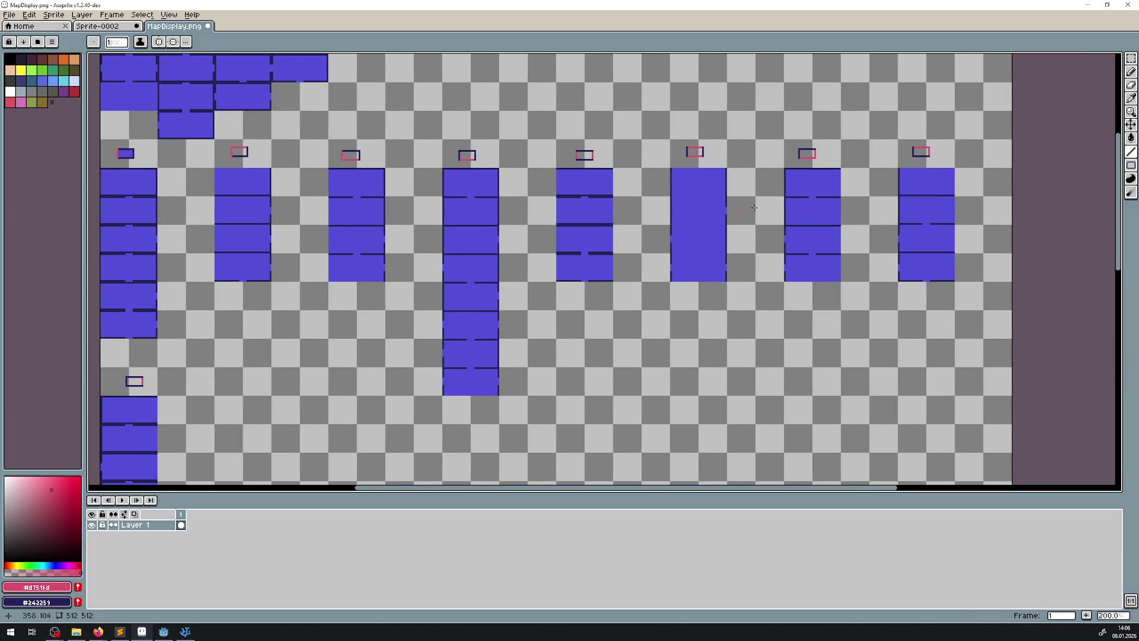
key("m")
left_click_drag(548, 189, 477, 286)
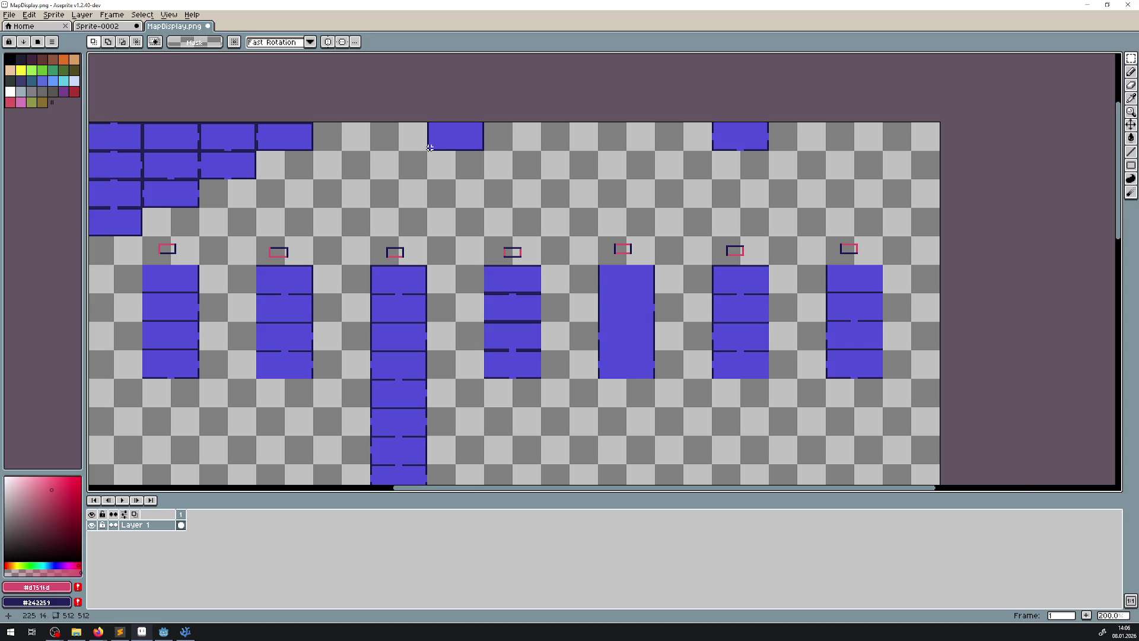
scroll(430, 148, "up", 2)
left_click_drag(426, 153, 537, 95)
scroll(418, 195, "down", 2)
scroll(343, 296, "down", 4)
scroll(569, 183, "up", 2)
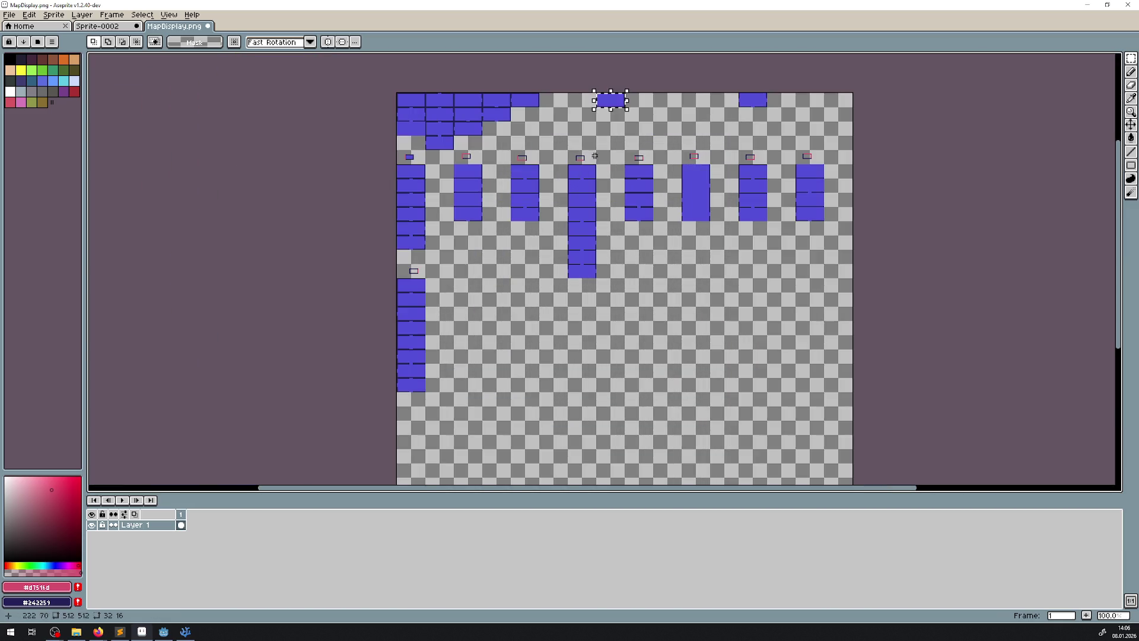
mouse_move(611, 99)
left_mouse_down()
mouse_move(503, 258)
mouse_move(446, 287)
left_mouse_up()
scroll(504, 257, "up", 1)
left_click(561, 227)
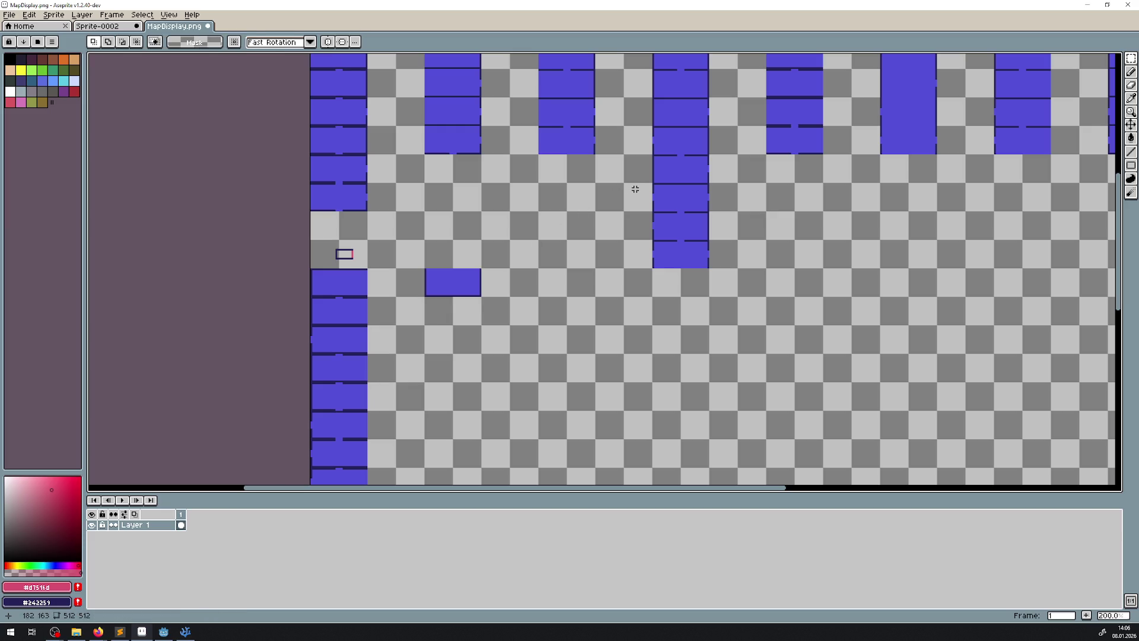
- Move a second top-row tile down and stack it beneath the first one
left_click_drag(635, 189, 278, 346)
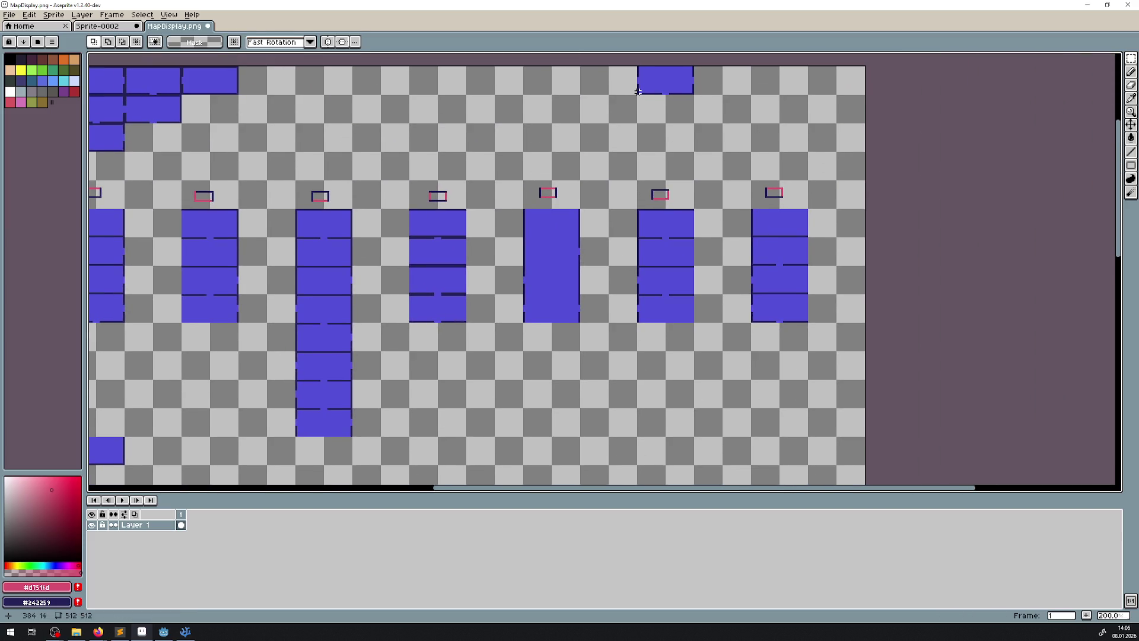
mouse_move(638, 93)
left_mouse_down()
mouse_move(692, 69)
mouse_move(95, 457)
mouse_move(264, 448)
left_mouse_up()
scroll(264, 448, "down", 5)
scroll(264, 448, "left", 5)
scroll(407, 204, "down", 3)
scroll(407, 204, "left", 3)
scroll(475, 225, "up", 1)
left_click_drag(449, 237, 307, 268)
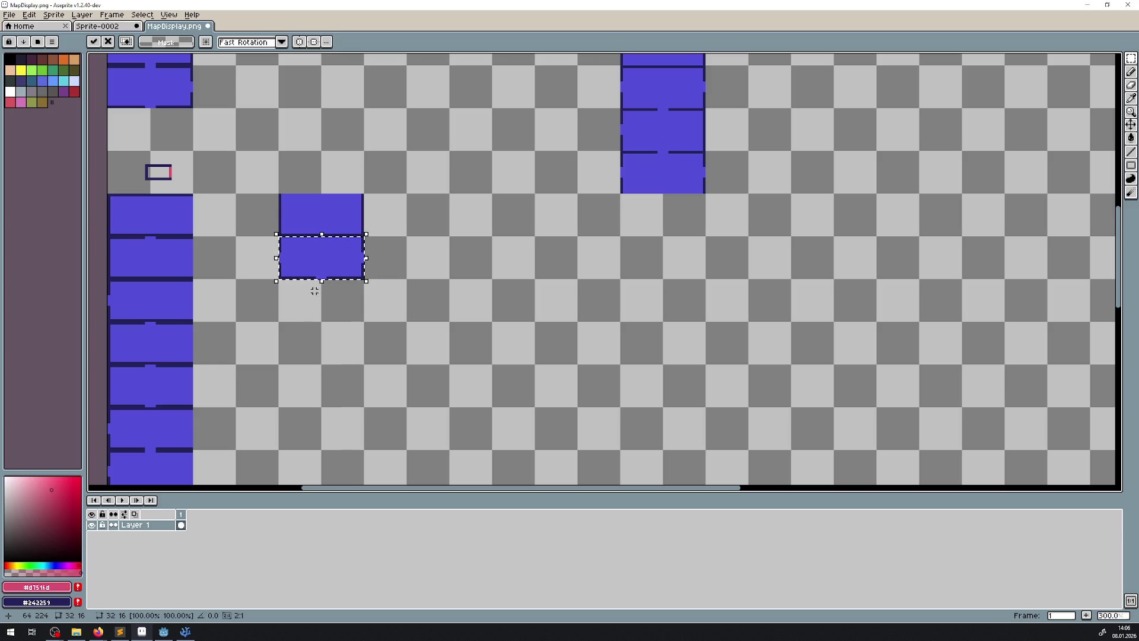
- Copy the tile one row below, nudging it down and right into alignment
scroll(356, 267, "down", 2)
scroll(356, 267, "left", 3)
mouse_move(432, 224)
left_mouse_down()
mouse_move(410, 257)
mouse_move(426, 251)
left_mouse_up()
key("ctrl+z")
key("Down")
key("Down")
key("Down")
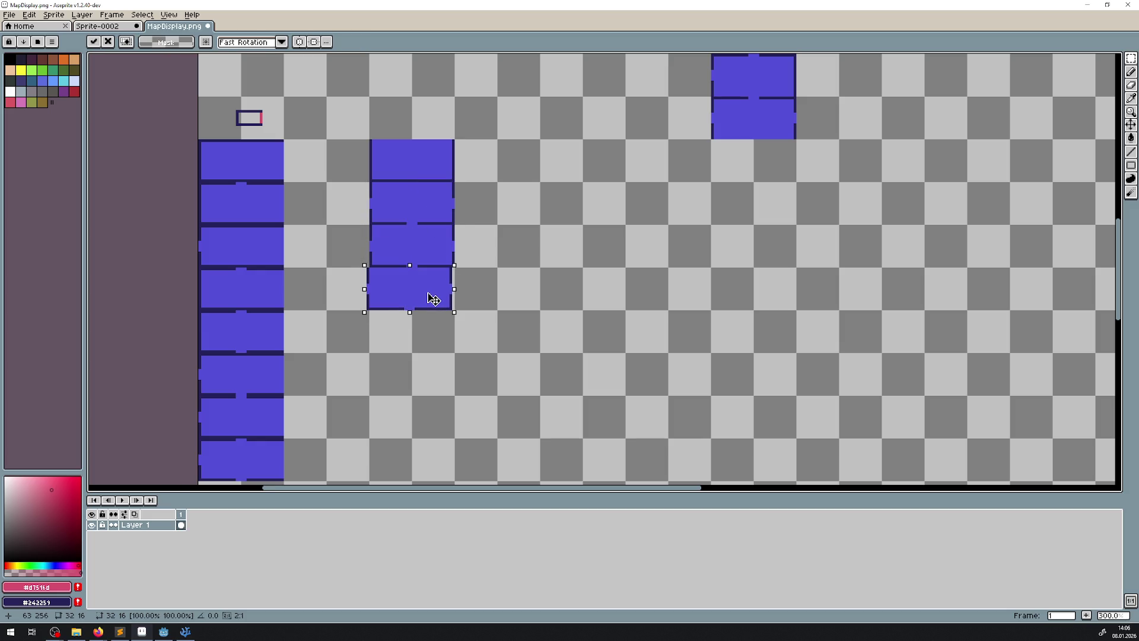
key("Right")
key("Right")
key("Right")
key("Return")
- Stamp four more tile copies down the column until it reaches eight rooms
left_click_drag(430, 123, 427, 244)
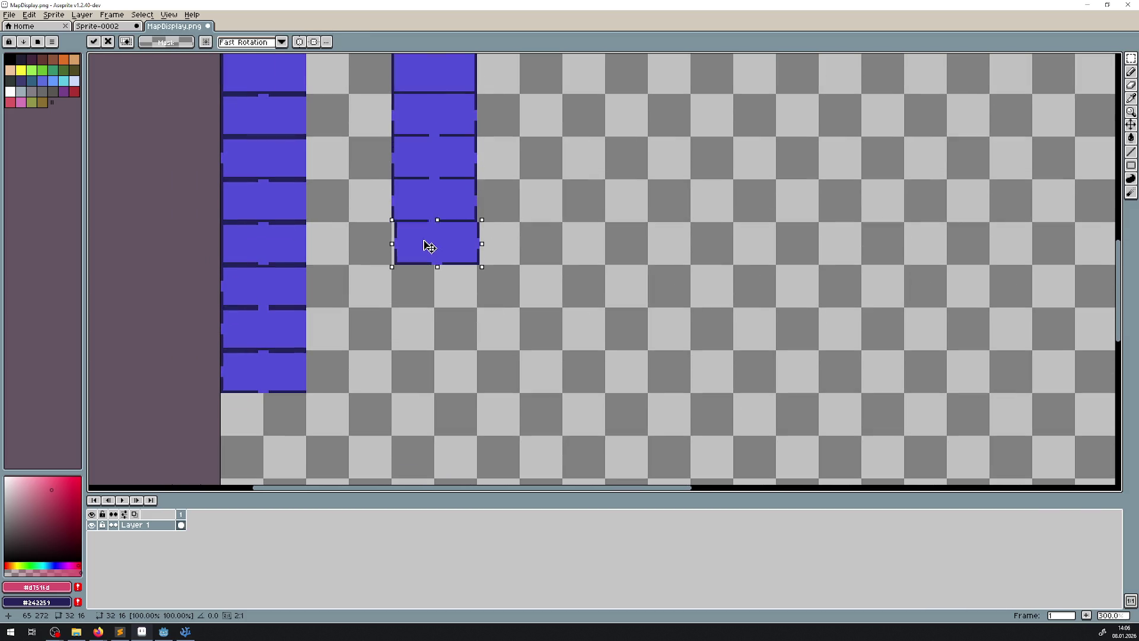
left_click_drag(433, 138, 438, 303)
left_click_drag(446, 119, 445, 330)
mouse_move(437, 140)
left_mouse_down()
mouse_move(425, 400)
mouse_move(440, 385)
left_mouse_up()
left_click(468, 285)
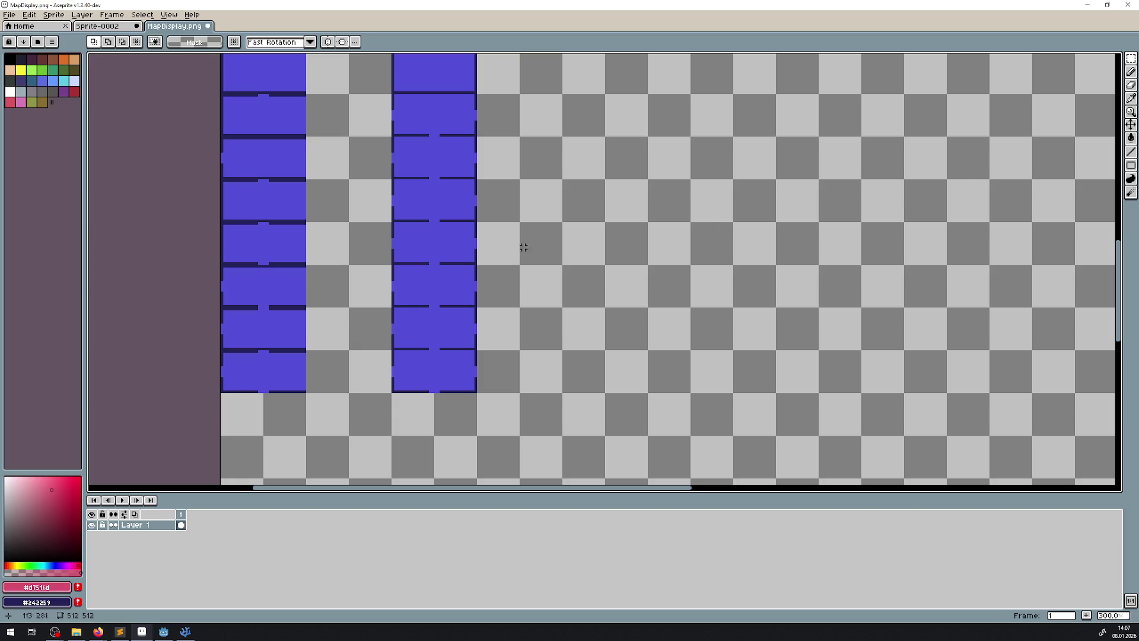
- Draw a pink line along the top edge of the marker outline above the newest column
left_click_drag(554, 250, 500, 306)
scroll(438, 123, "up", 2)
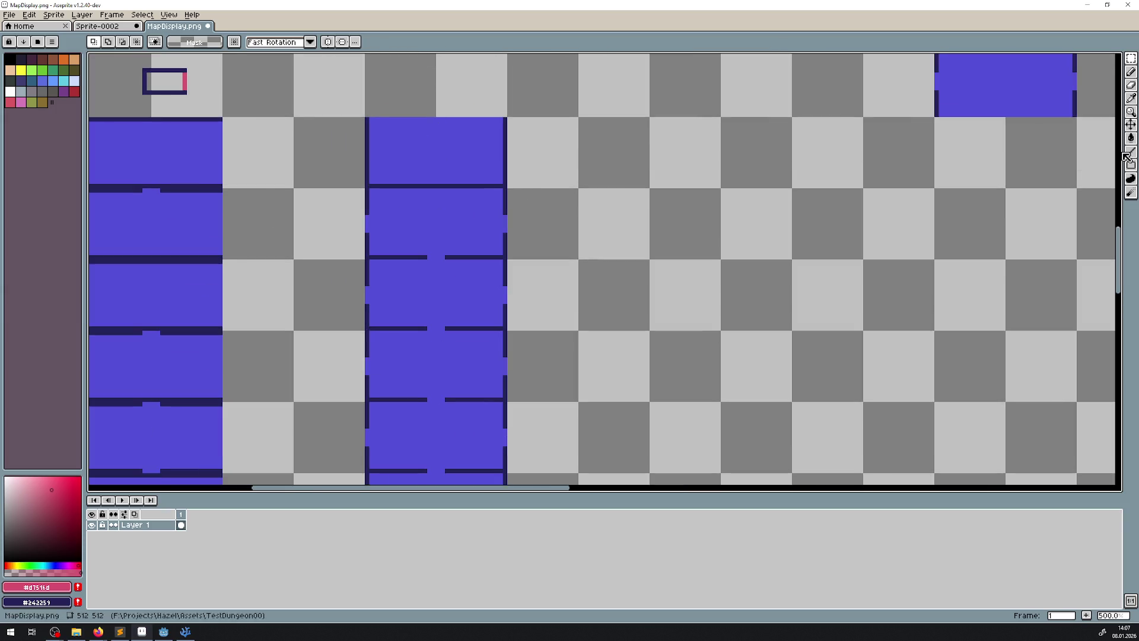
key("l")
left_click_drag(416, 164, 406, 245)
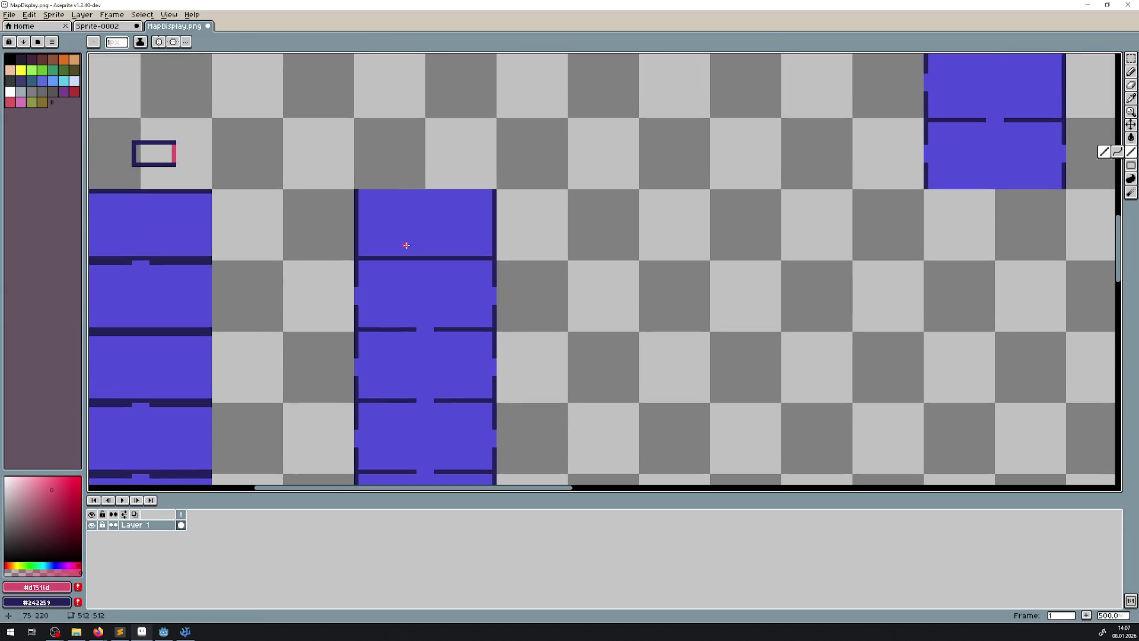
left_click_drag(417, 155, 303, 428)
scroll(424, 325, "down", 3)
mouse_move(481, 308)
left_mouse_down()
mouse_move(323, 329)
mouse_move(486, 277)
left_mouse_up()
scroll(372, 315, "up", 4)
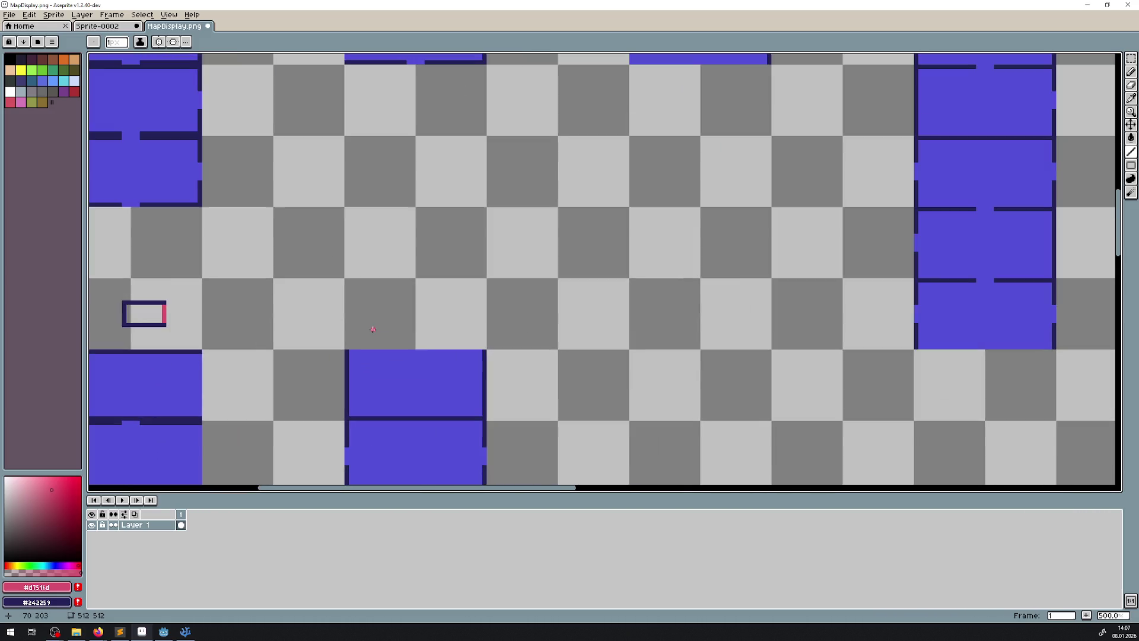
mouse_move(394, 294)
left_mouse_down()
mouse_move(448, 302)
mouse_move(351, 332)
mouse_move(353, 274)
left_mouse_up()
scroll(439, 295, "up", 2)
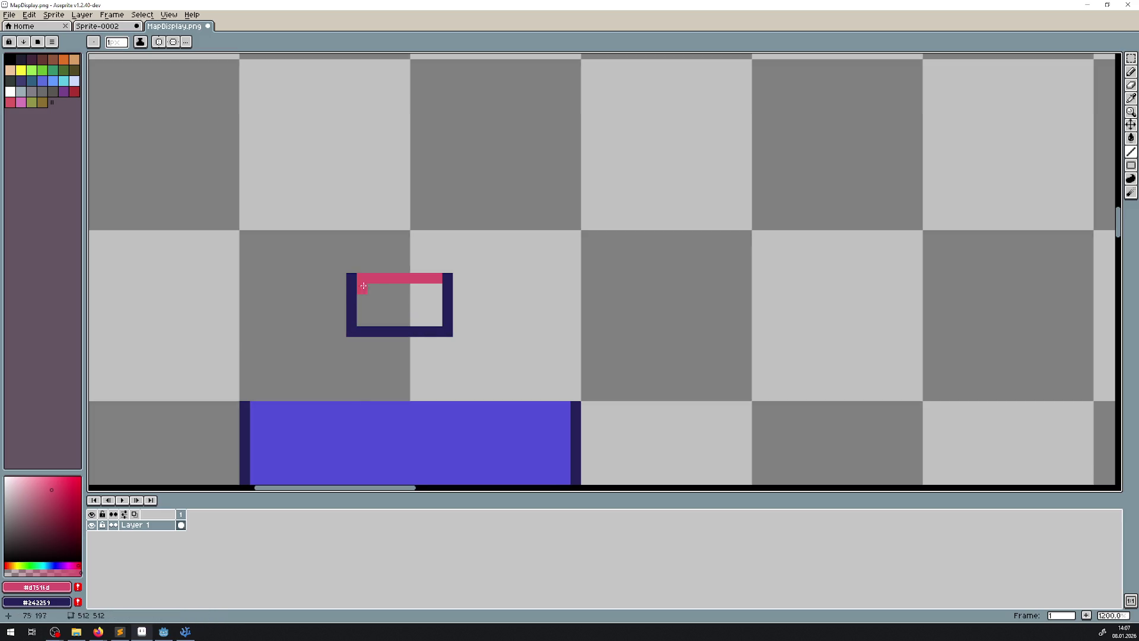
scroll(540, 293, "down", 5)
scroll(491, 229, "down", 2)
scroll(512, 305, "up", 2)
scroll(512, 306, "up", 3)
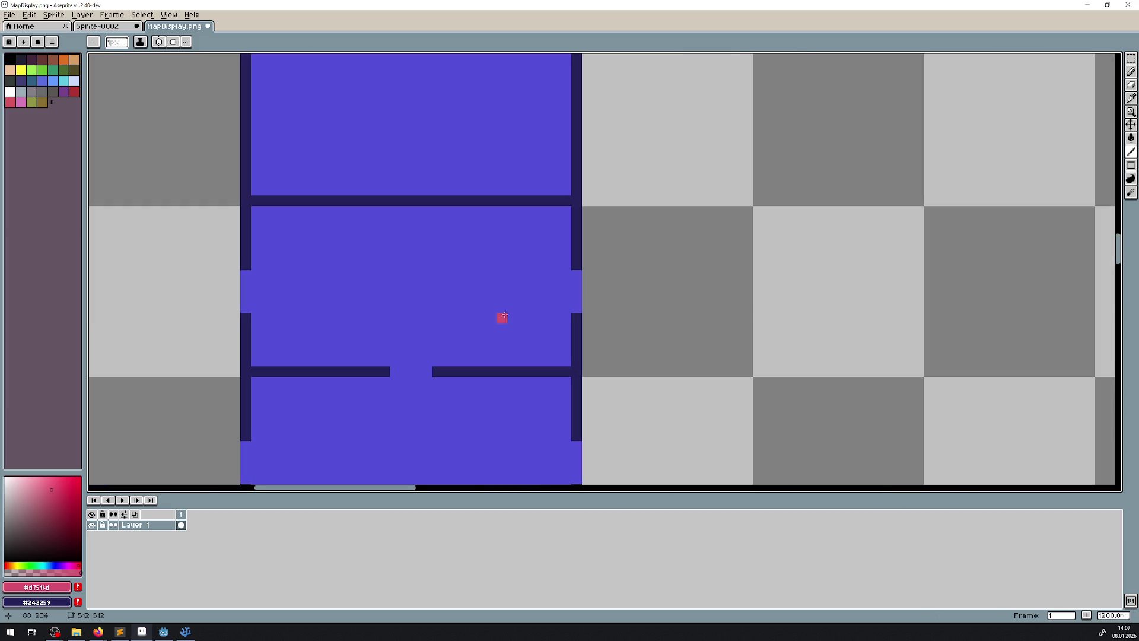
- Draw navy over the lower, left and right wall door gaps of the column
left_click_drag(397, 369, 430, 371)
mouse_move(257, 275)
left_mouse_down()
mouse_move(236, 323)
mouse_move(245, 313)
left_mouse_up()
key("ctrl+z")
scroll(369, 145, "down", 5)
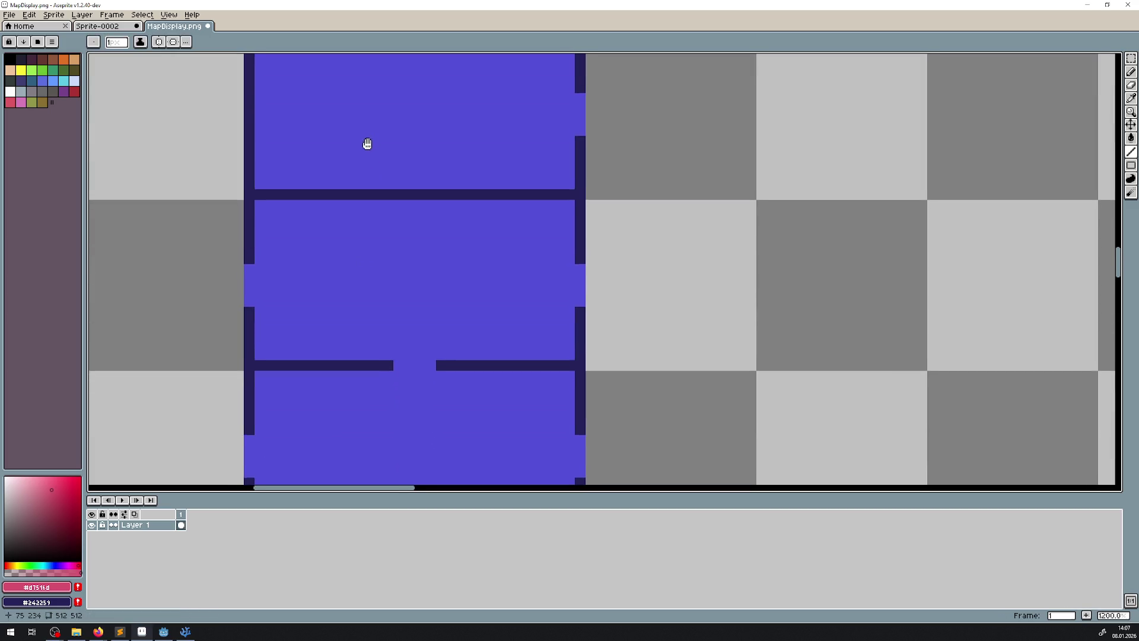
left_click_drag(576, 260, 575, 297)
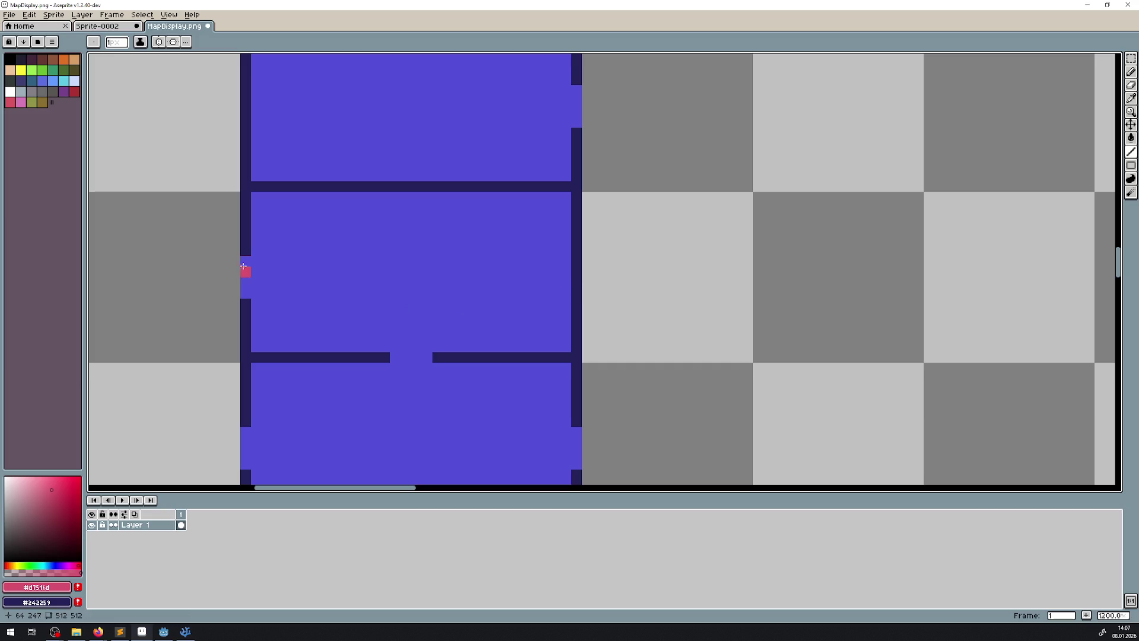
left_click_drag(243, 260, 244, 293)
scroll(345, 285, "down", 4)
left_click_drag(375, 387, 418, 388)
left_click_drag(567, 290, 566, 324)
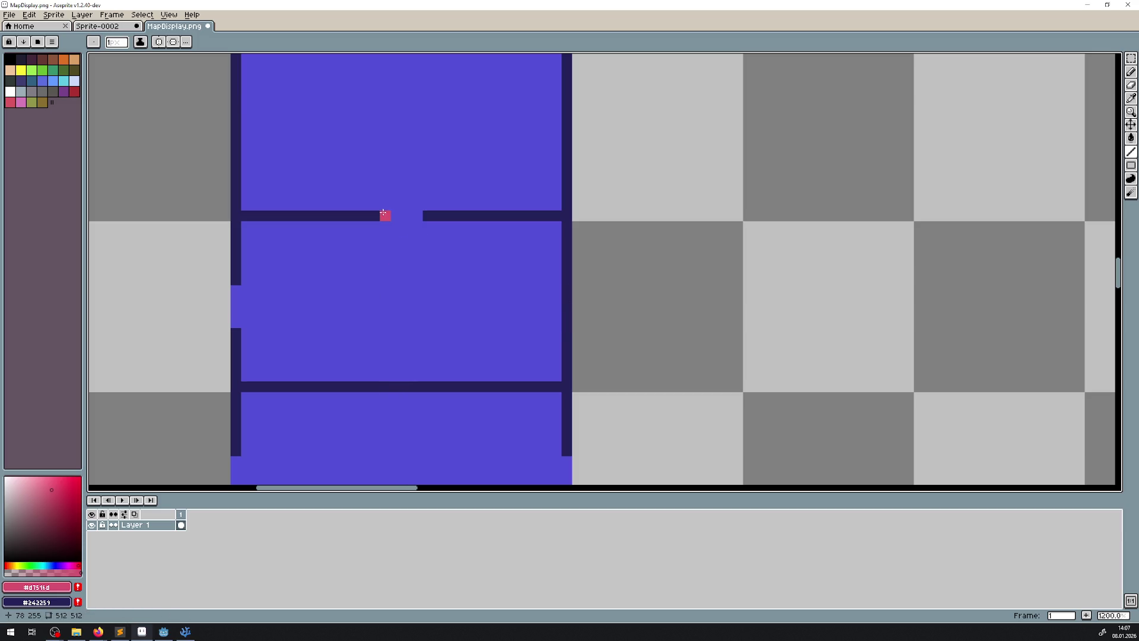
scroll(403, 314, "down", 4)
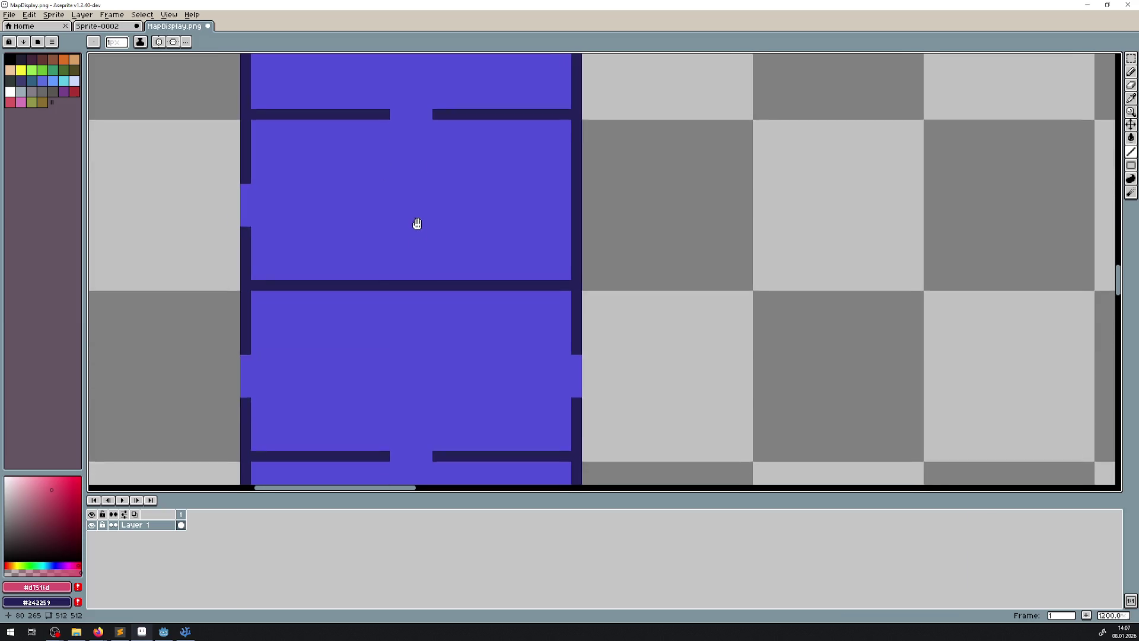
scroll(422, 195, "up", 3)
scroll(432, 351, "down", 1)
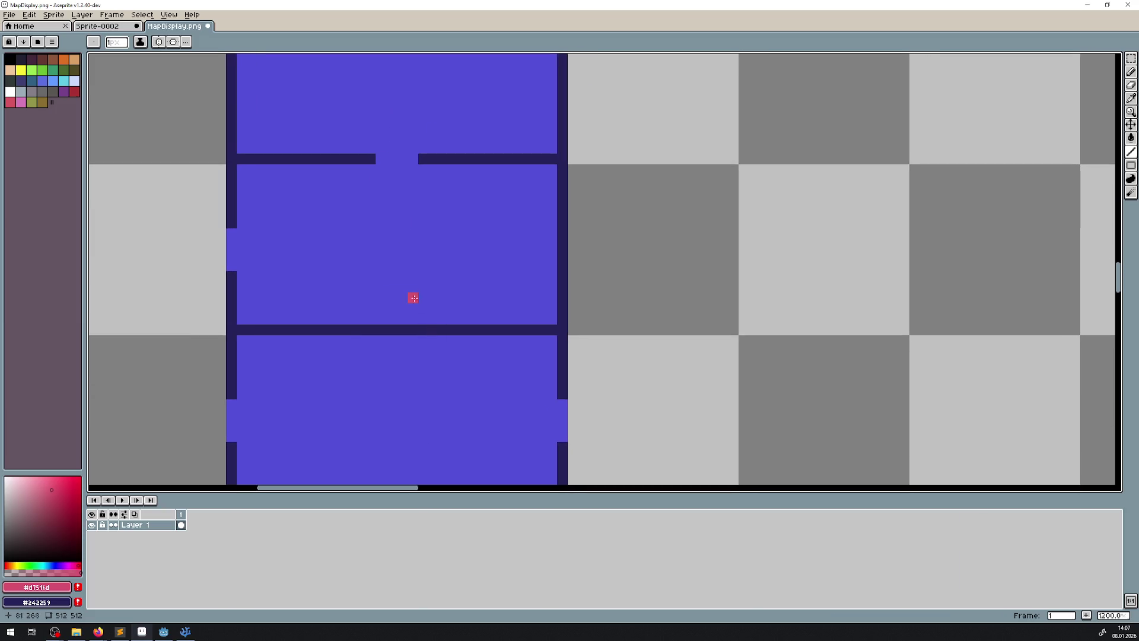
- Close the remaining left, right and final wall gaps in navy and save MapDisplay.png
left_click_drag(253, 286, 256, 185)
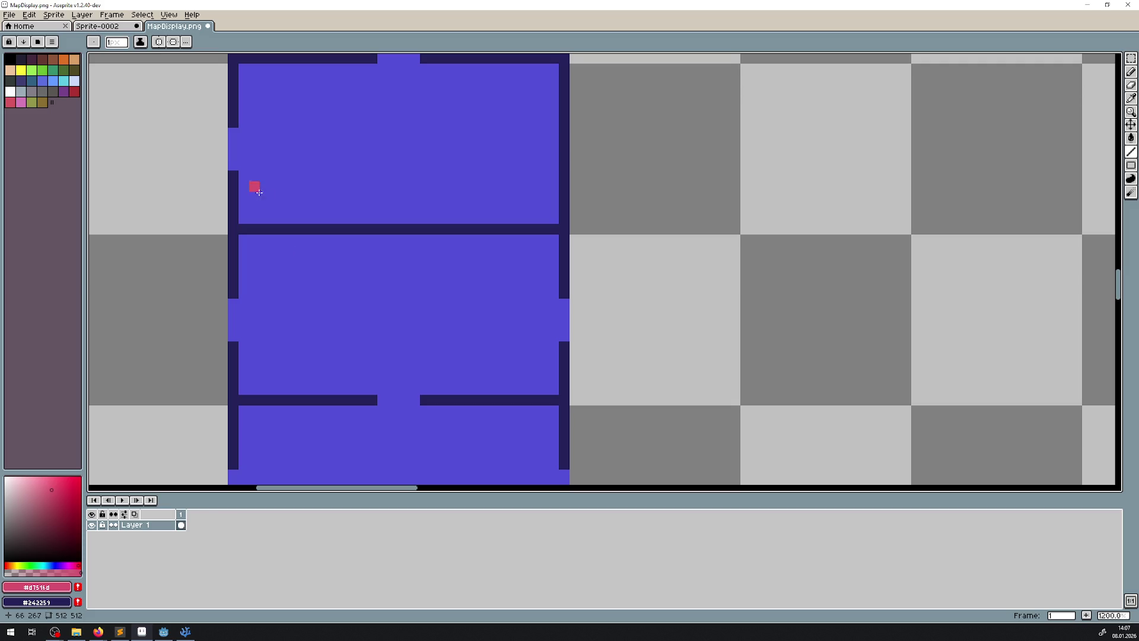
left_click_drag(236, 309, 249, 343)
scroll(392, 356, "up", 1)
scroll(402, 247, "down", 5)
left_click_drag(576, 324, 578, 364)
mouse_move(462, 408)
left_mouse_down()
mouse_move(463, 247)
mouse_move(460, 265)
left_mouse_up()
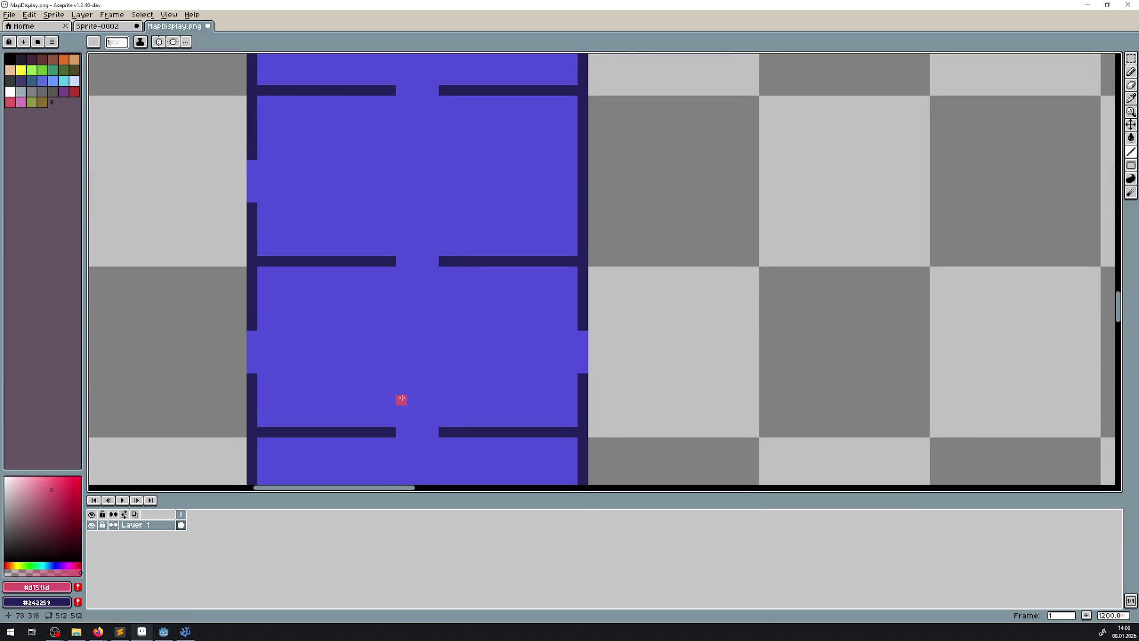
left_click_drag(406, 319, 378, 439)
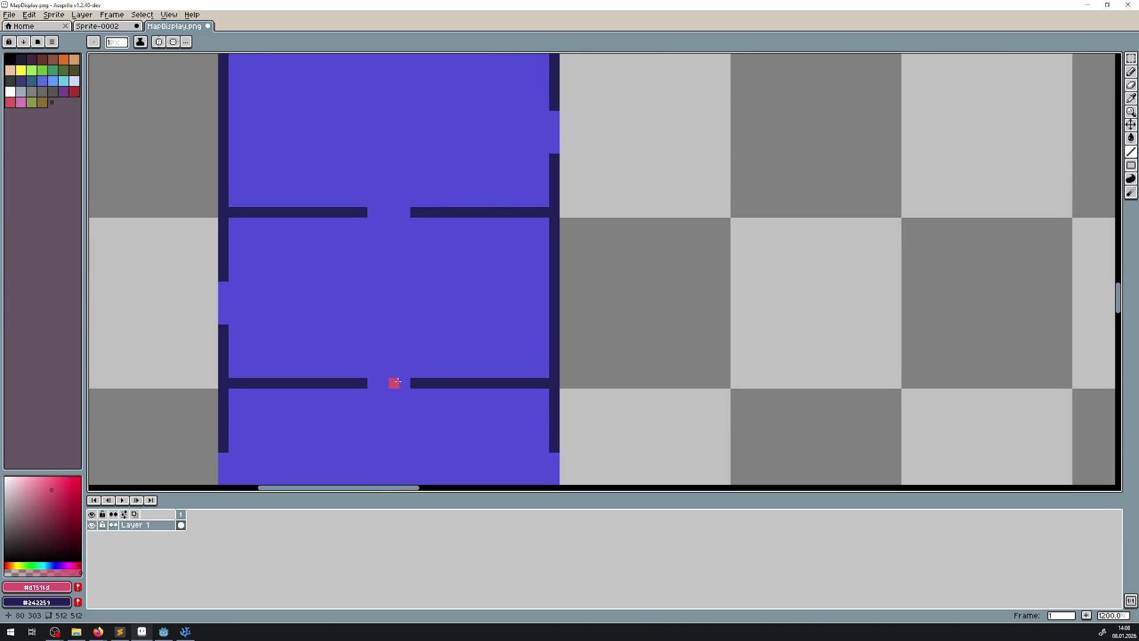
left_click_drag(239, 320, 249, 178)
left_click_drag(386, 413, 433, 412)
scroll(473, 307, "down", 3)
key("ctrl+s")
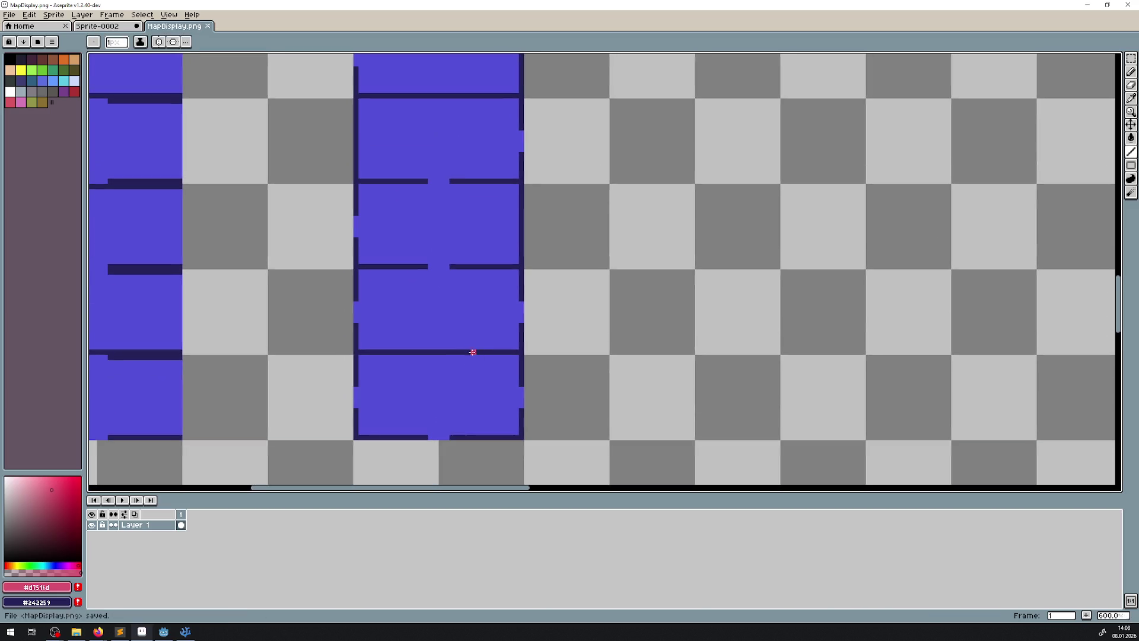
- Marquee-select the left room column and shift it right about one column into the lower row
scroll(486, 333, "down", 4)
scroll(578, 208, "up", 5)
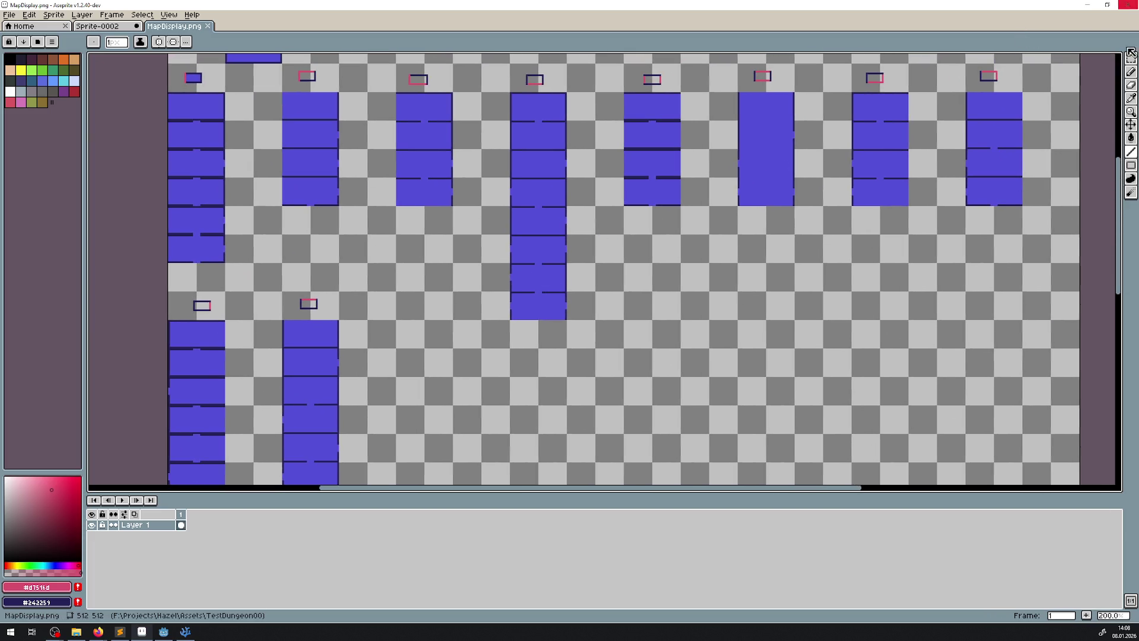
left_click(1131, 58)
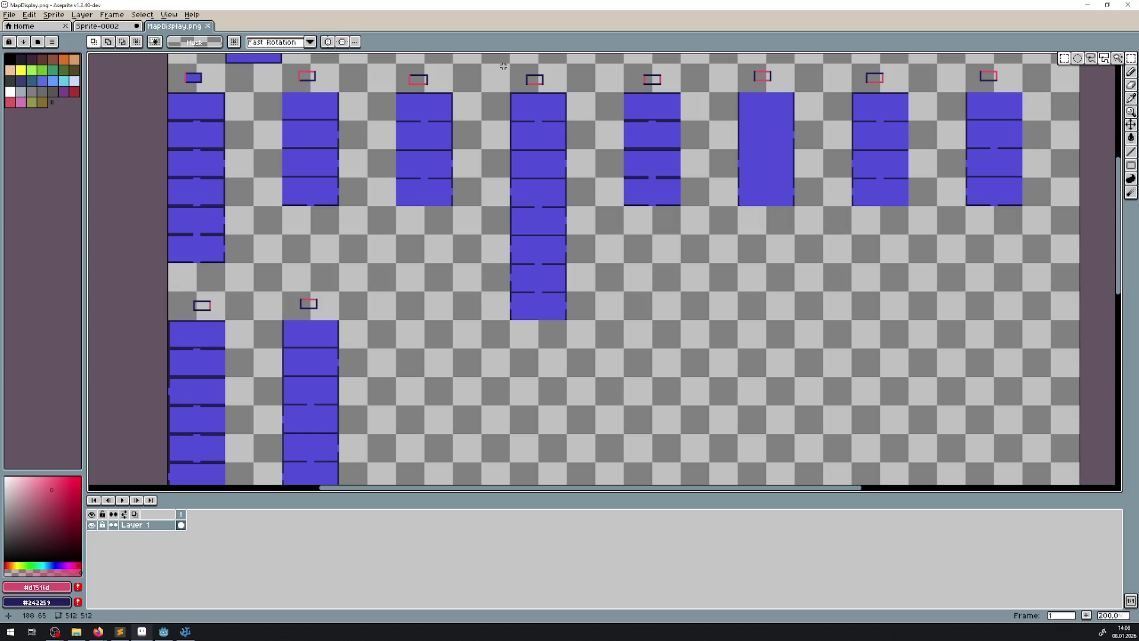
left_click_drag(503, 64, 600, 326)
scroll(564, 173, "down", 2)
mouse_move(564, 173)
left_mouse_down()
mouse_move(426, 490)
mouse_move(450, 354)
mouse_move(590, 356)
left_mouse_up()
mouse_move(181, 165)
left_mouse_down()
mouse_move(252, 323)
mouse_move(267, 436)
left_mouse_up()
left_click_drag(254, 303, 272, 361)
mouse_move(266, 446)
left_mouse_down()
mouse_move(231, 386)
mouse_move(148, 158)
left_mouse_up()
left_click_drag(232, 262, 444, 259)
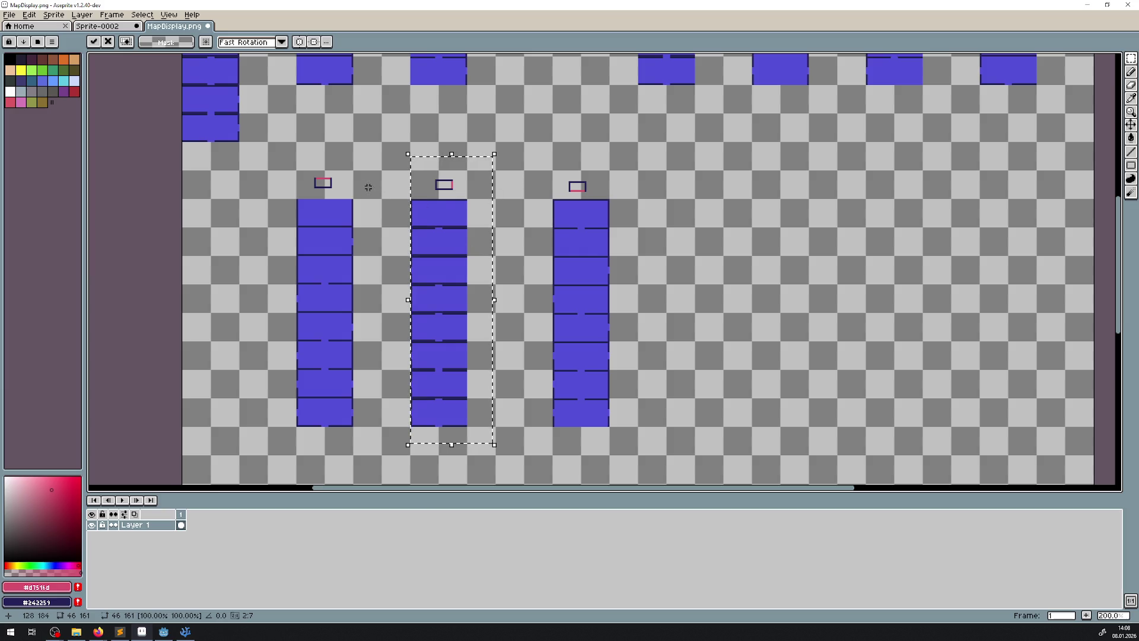
left_click(564, 175)
- Shift the third room column left into line and nudge another moved column into place
mouse_move(533, 164)
left_mouse_down()
mouse_move(659, 425)
mouse_move(656, 458)
left_mouse_up()
left_click_drag(567, 360, 547, 362)
left_click(350, 120)
scroll(285, 249, "up", 5)
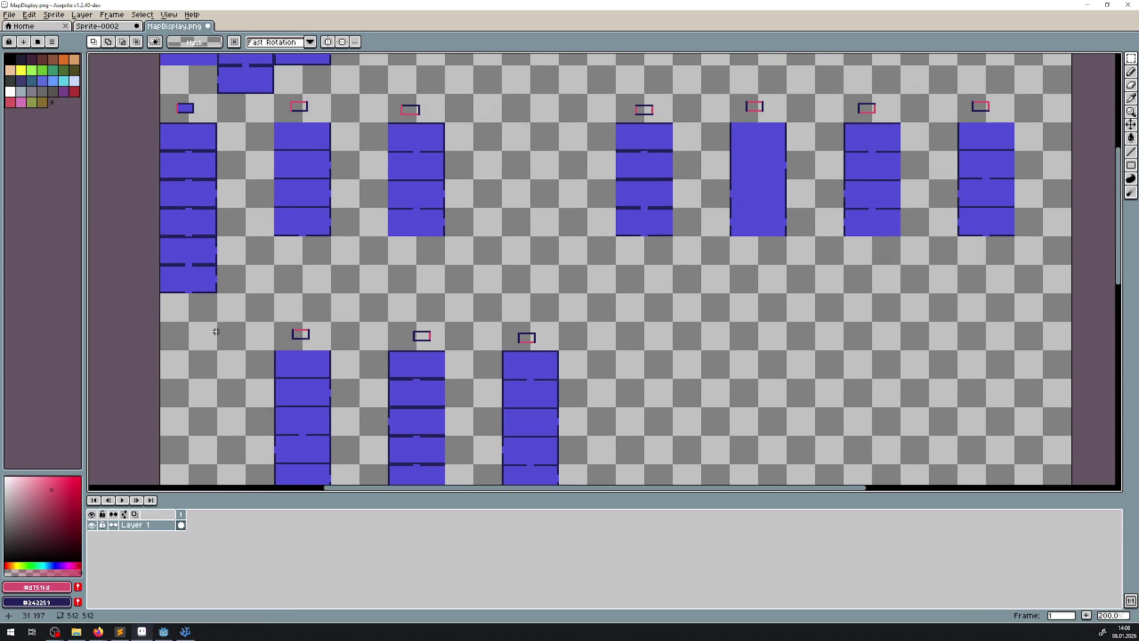
scroll(244, 300, "up", 1)
left_click_drag(247, 310, 105, 104)
mouse_move(190, 181)
left_mouse_down()
mouse_move(658, 423)
mouse_move(644, 421)
mouse_move(651, 412)
left_mouse_up()
mouse_move(571, 346)
left_mouse_down()
mouse_move(546, 270)
mouse_move(447, 200)
left_mouse_up()
key("Return")
- Shift the first three lower-row columns, then all four together, one tile left
mouse_move(129, 172)
left_mouse_down()
mouse_move(495, 419)
mouse_move(639, 420)
left_mouse_up()
scroll(580, 389, "left", 5)
mouse_move(424, 264)
left_mouse_down()
mouse_move(355, 258)
mouse_move(342, 238)
left_mouse_up()
left_click(470, 123)
left_click_drag(284, 153, 795, 481)
mouse_move(345, 226)
left_mouse_down()
mouse_move(317, 229)
mouse_move(374, 227)
left_mouse_up()
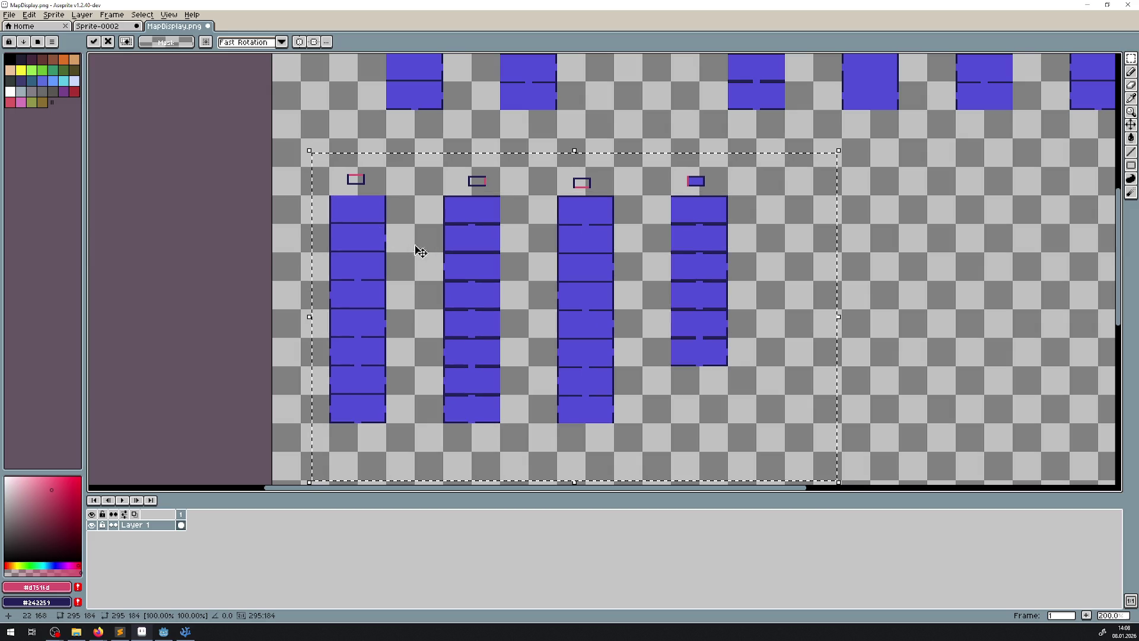
left_click(565, 134)
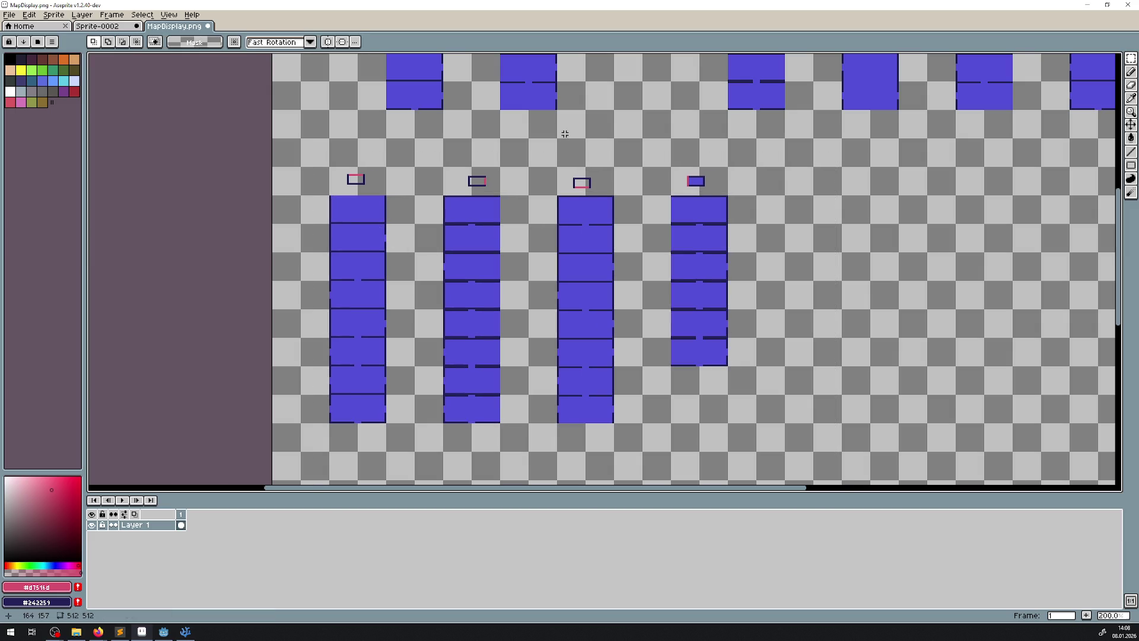
- Select the right column's bottom tile and move it down about one tile
scroll(684, 197, "up", 4)
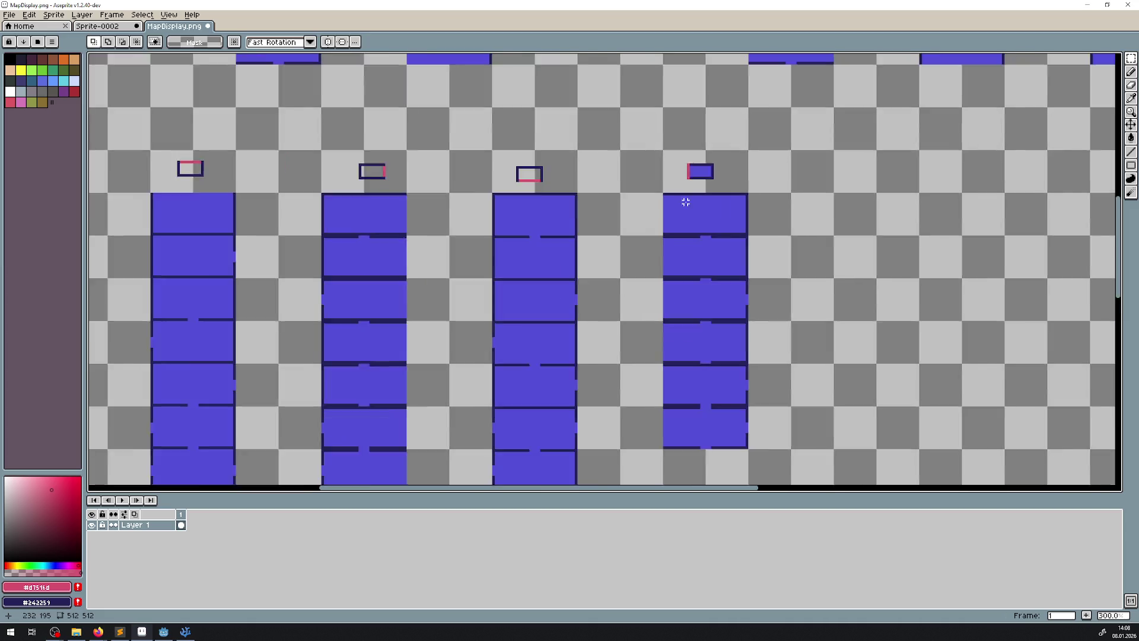
left_click_drag(681, 199, 422, 150)
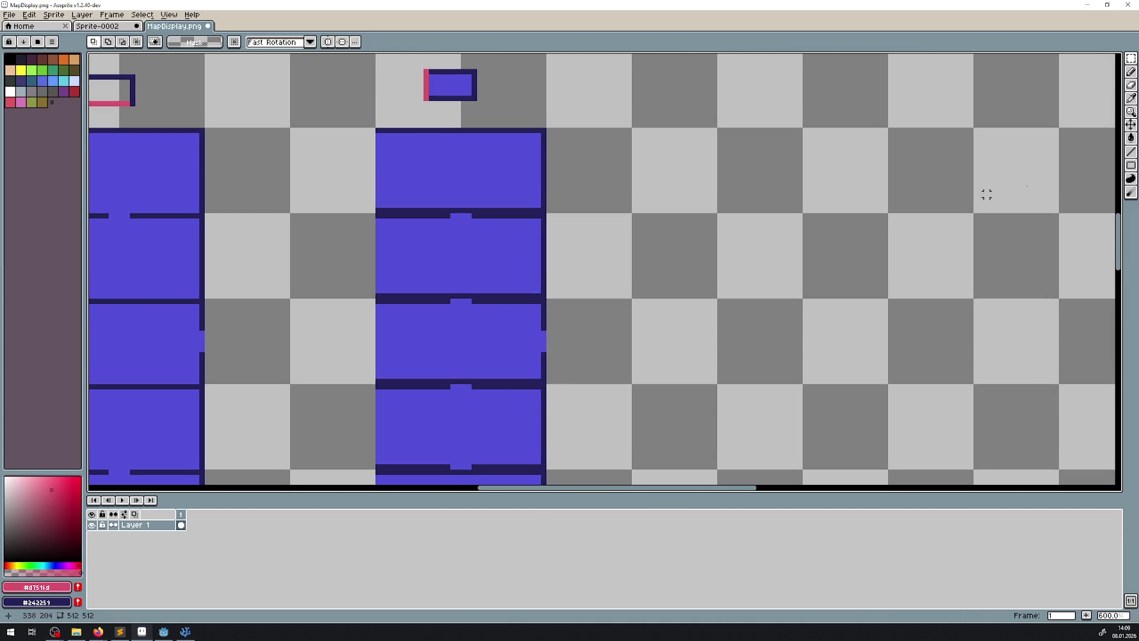
scroll(523, 354, "down", 2)
left_click_drag(523, 355, 429, 261)
scroll(419, 165, "up", 2)
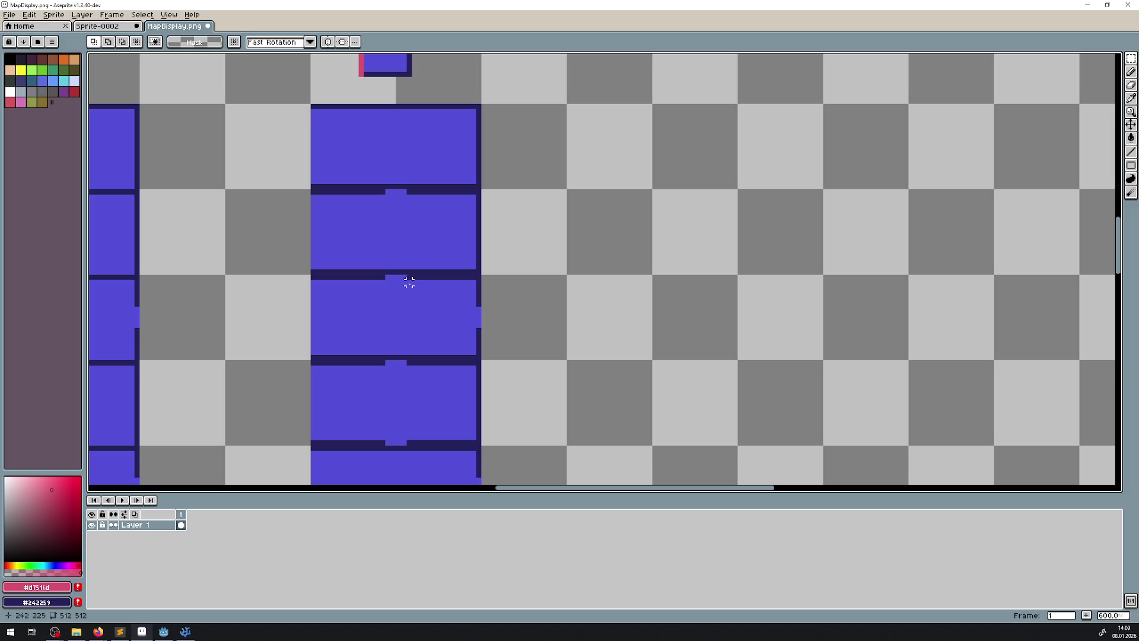
left_click_drag(415, 293, 413, 261)
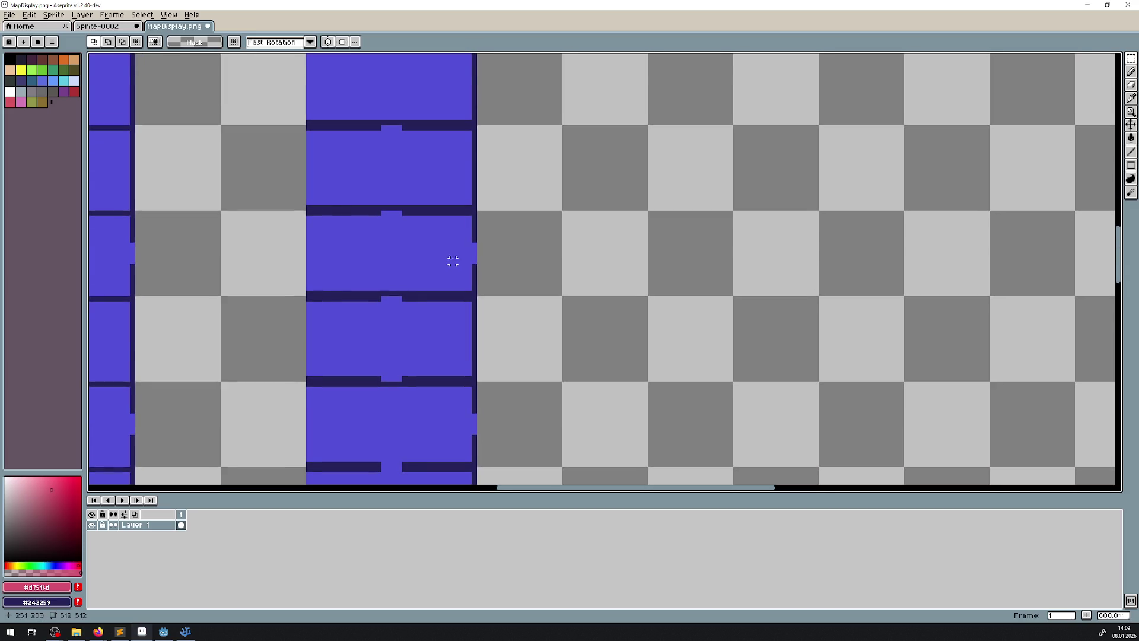
scroll(453, 261, "down", 2)
left_click_drag(440, 339, 413, 222)
mouse_move(480, 354)
left_mouse_down()
mouse_move(305, 237)
mouse_move(318, 293)
mouse_move(309, 279)
left_mouse_up()
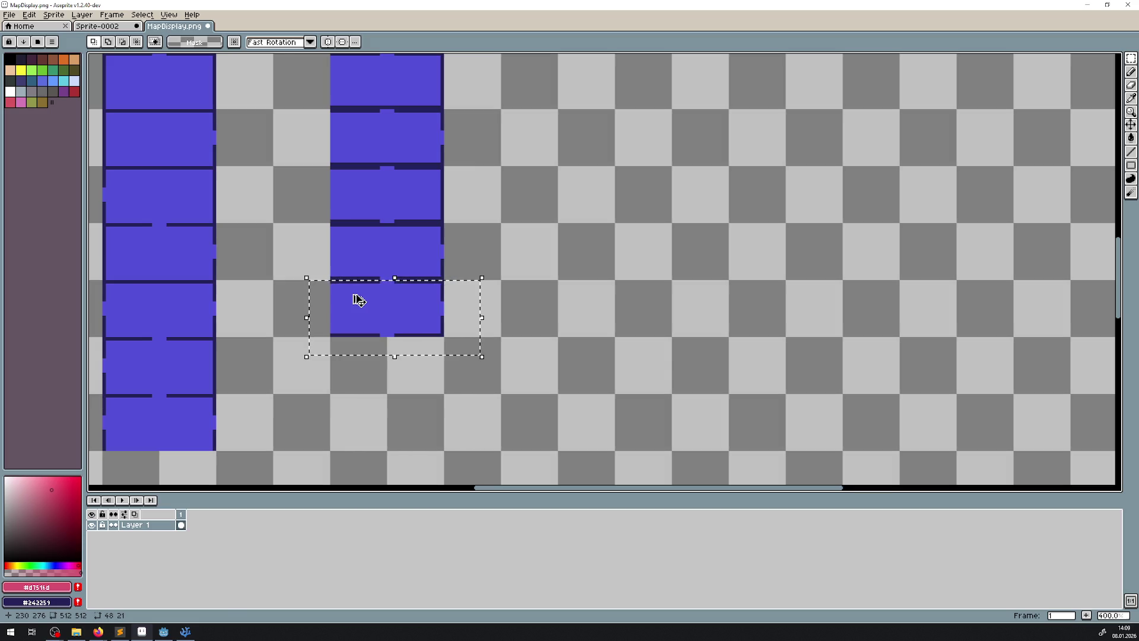
left_click(392, 321)
mouse_move(391, 321)
left_mouse_down()
mouse_move(394, 372)
mouse_move(386, 363)
mouse_move(390, 315)
mouse_move(406, 438)
mouse_move(412, 147)
mouse_move(399, 144)
left_mouse_up()
- Fine-tune the floating tile, undo the extra drop, and commit it level with the neighbouring column
scroll(475, 249, "up", 3)
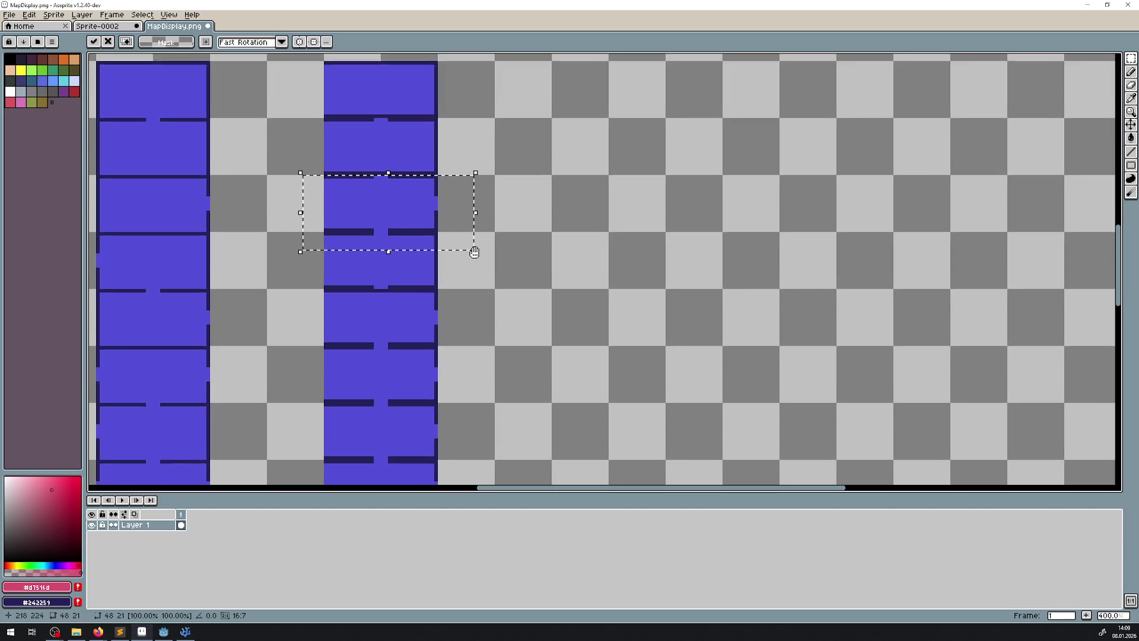
mouse_move(417, 265)
left_mouse_down()
mouse_move(414, 437)
mouse_move(399, 184)
mouse_move(409, 185)
left_mouse_up()
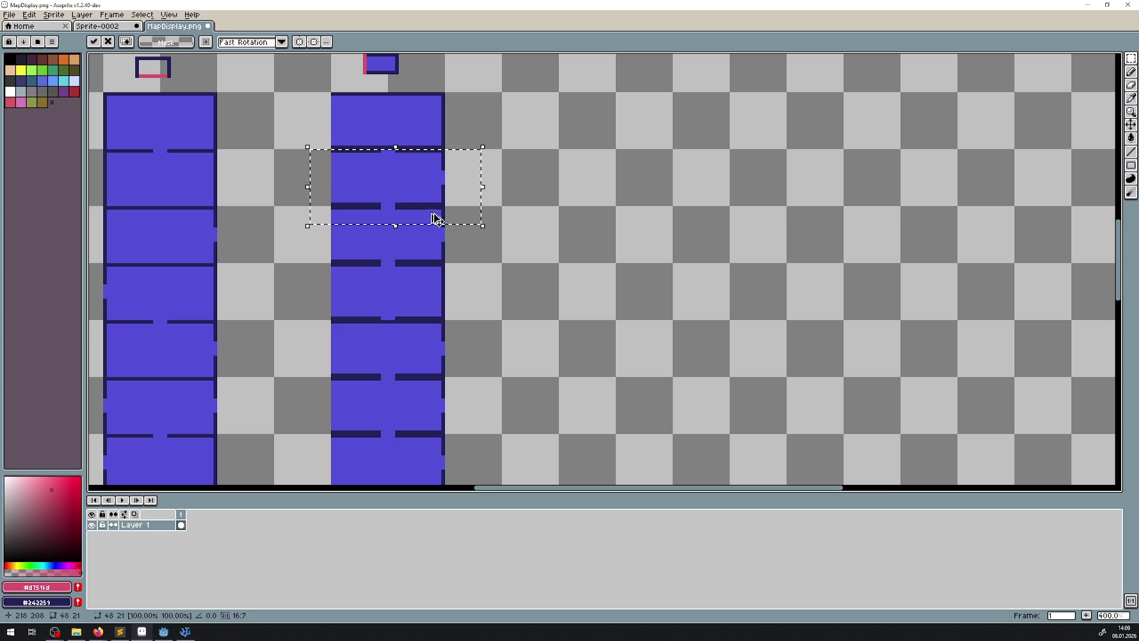
left_click_drag(431, 295, 452, 269)
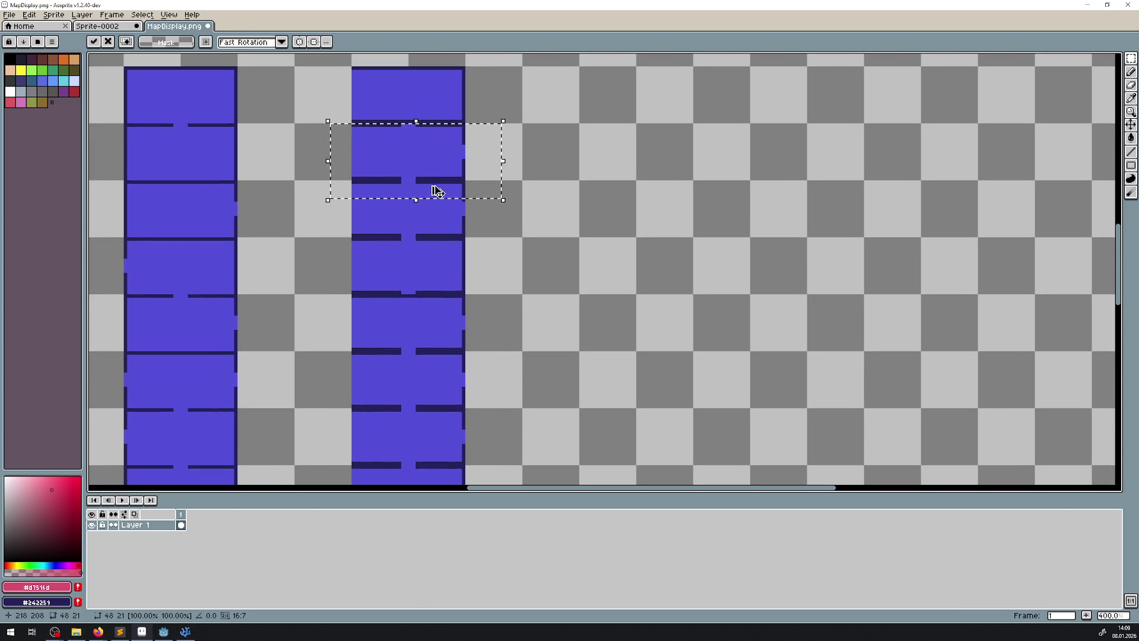
left_click_drag(438, 190, 437, 419)
mouse_move(440, 373)
left_mouse_down()
mouse_move(443, 281)
mouse_move(470, 368)
mouse_move(445, 394)
mouse_move(446, 221)
left_mouse_up()
key("ctrl+z")
mouse_move(472, 300)
left_mouse_down()
mouse_move(496, 290)
mouse_move(500, 202)
left_mouse_up()
left_click(560, 184)
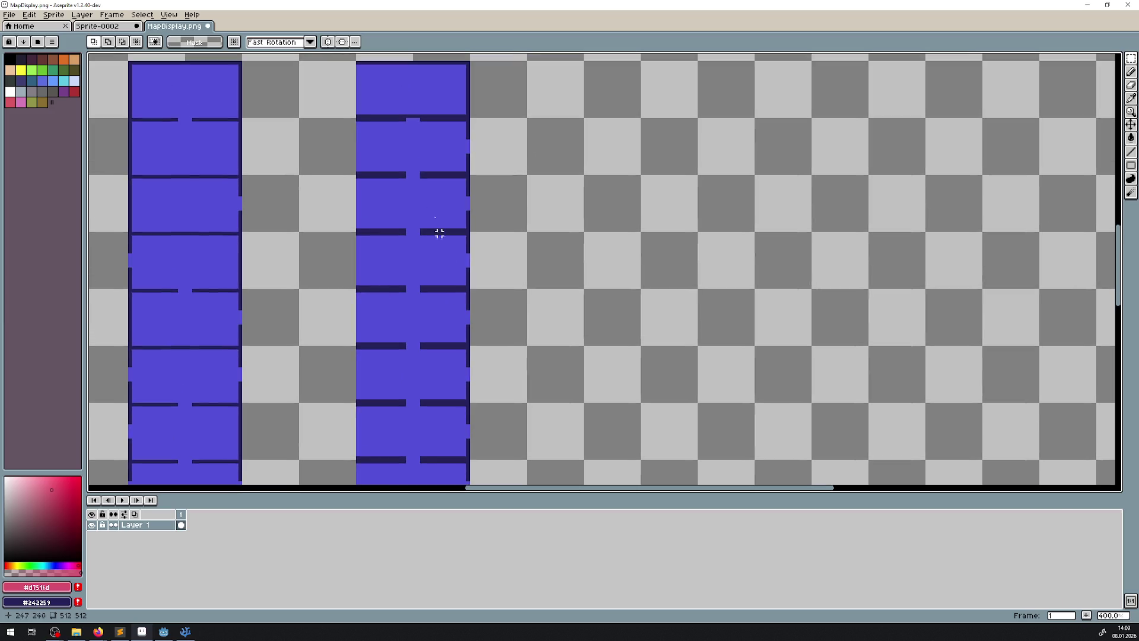
scroll(429, 153, "up", 2)
mouse_move(429, 153)
left_mouse_down()
mouse_move(427, 269)
mouse_move(419, 240)
left_mouse_up()
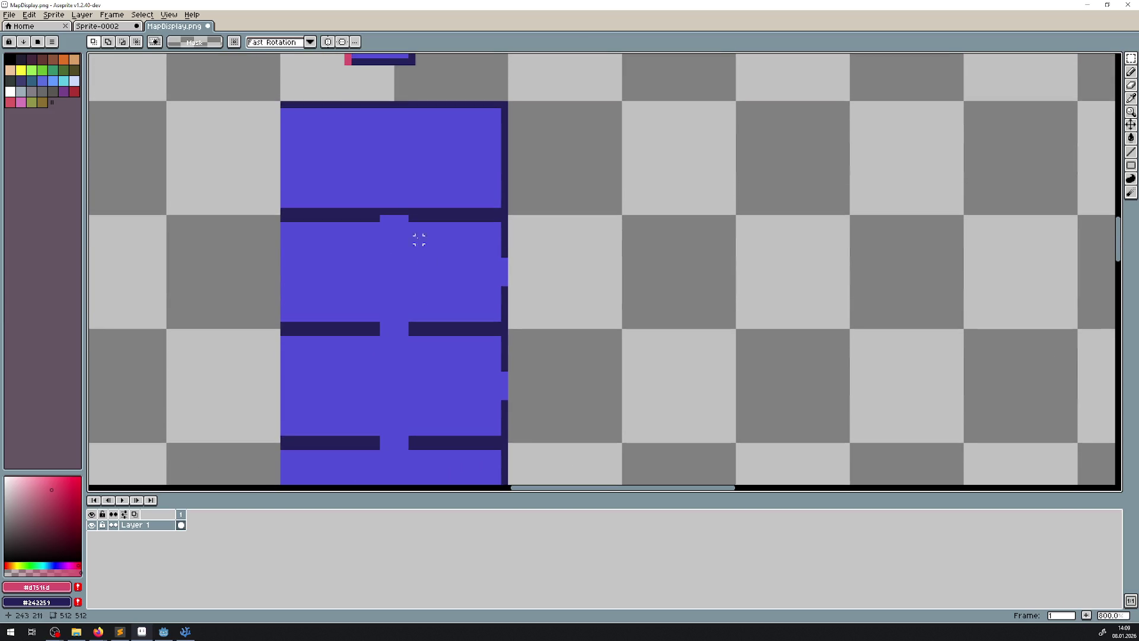
- Try dark line strokes across the lower and upper wall gaps, undoing each stray fill
left_click(1131, 152)
scroll(484, 255, "up", 2)
left_click_drag(515, 261, 507, 298)
mouse_move(374, 361)
left_mouse_down()
mouse_move(451, 280)
mouse_move(341, 208)
mouse_move(391, 200)
left_mouse_up()
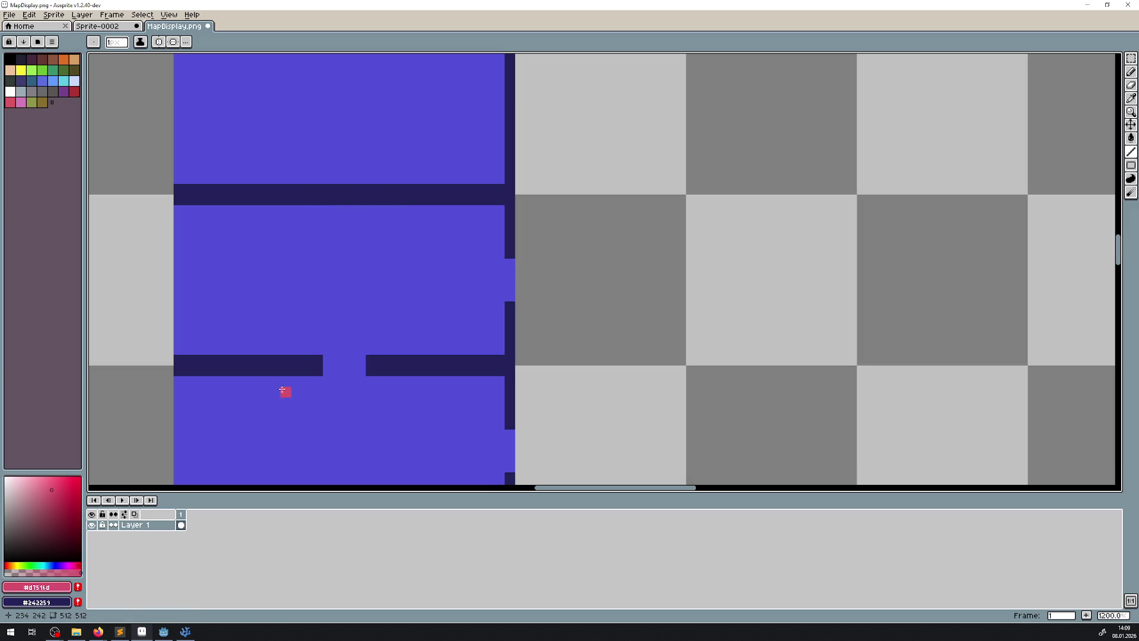
left_click_drag(317, 360, 372, 361)
key("ctrl+z")
key("ctrl+z")
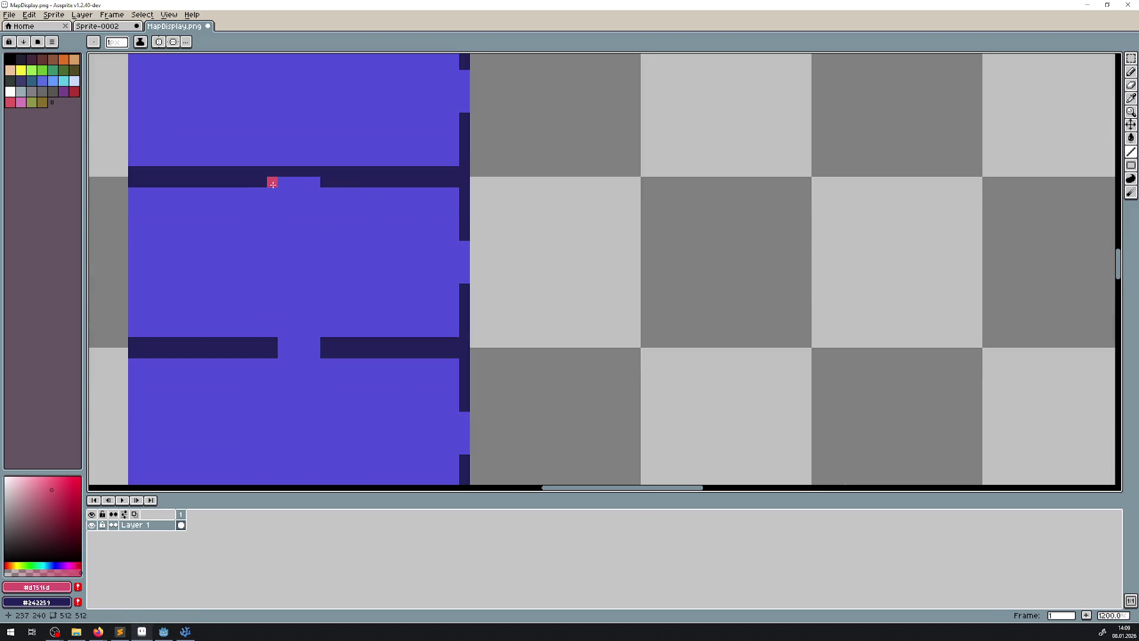
left_click_drag(272, 184, 326, 186)
key("ctrl+z")
scroll(465, 289, "down", 3)
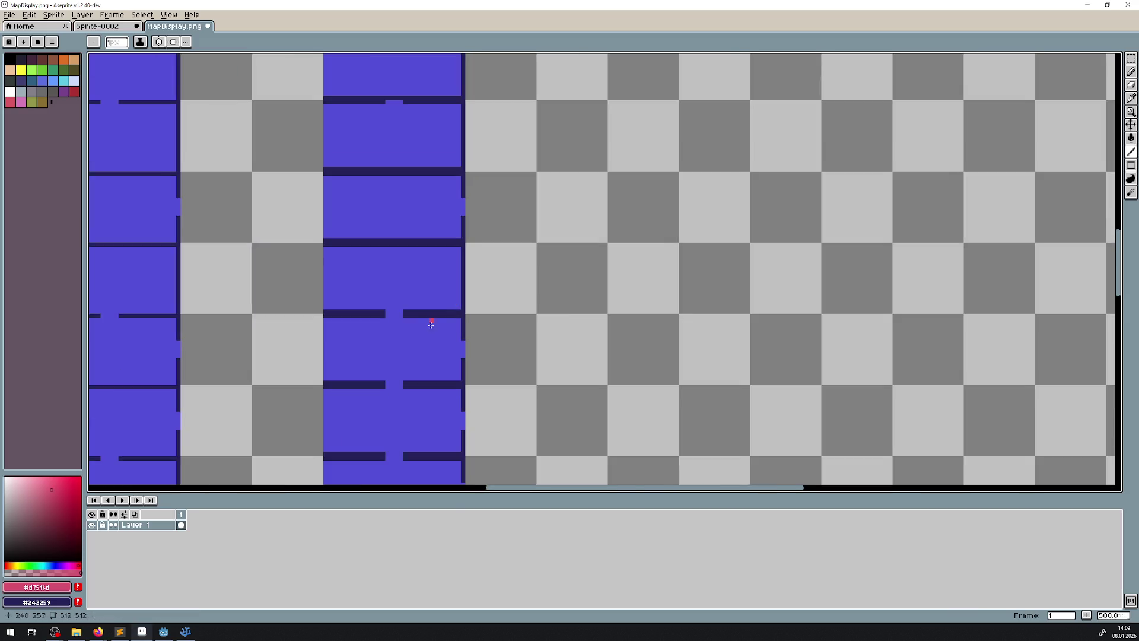
scroll(401, 235, "up", 3)
left_click_drag(324, 361, 363, 361)
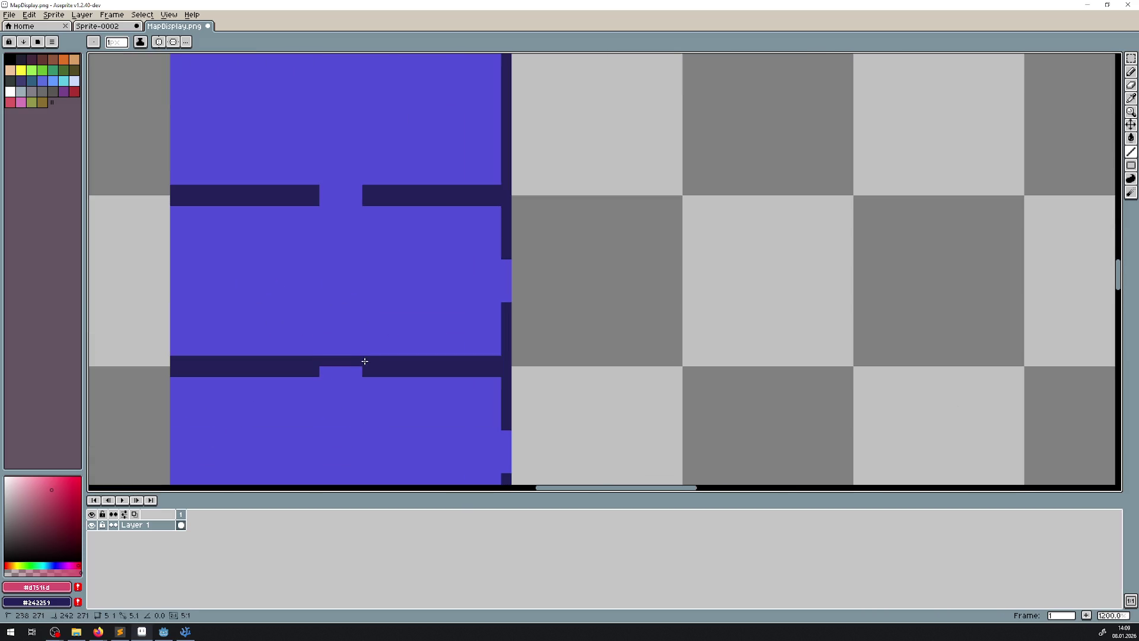
key("ctrl+z")
scroll(386, 285, "left", 1)
scroll(401, 216, "down", 2)
- Draw a dark line closing the upper wall gap and save MapDisplay.png
left_click_drag(332, 174, 397, 174)
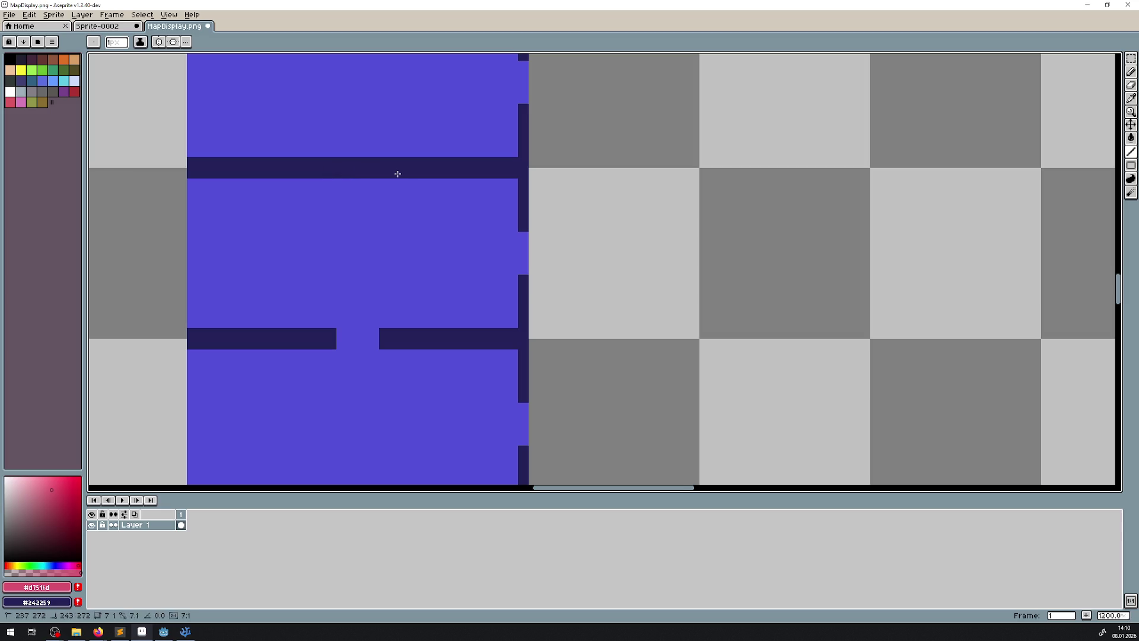
mouse_move(411, 279)
left_mouse_down()
mouse_move(389, 412)
mouse_move(393, 243)
left_mouse_up()
scroll(456, 280, "down", 2)
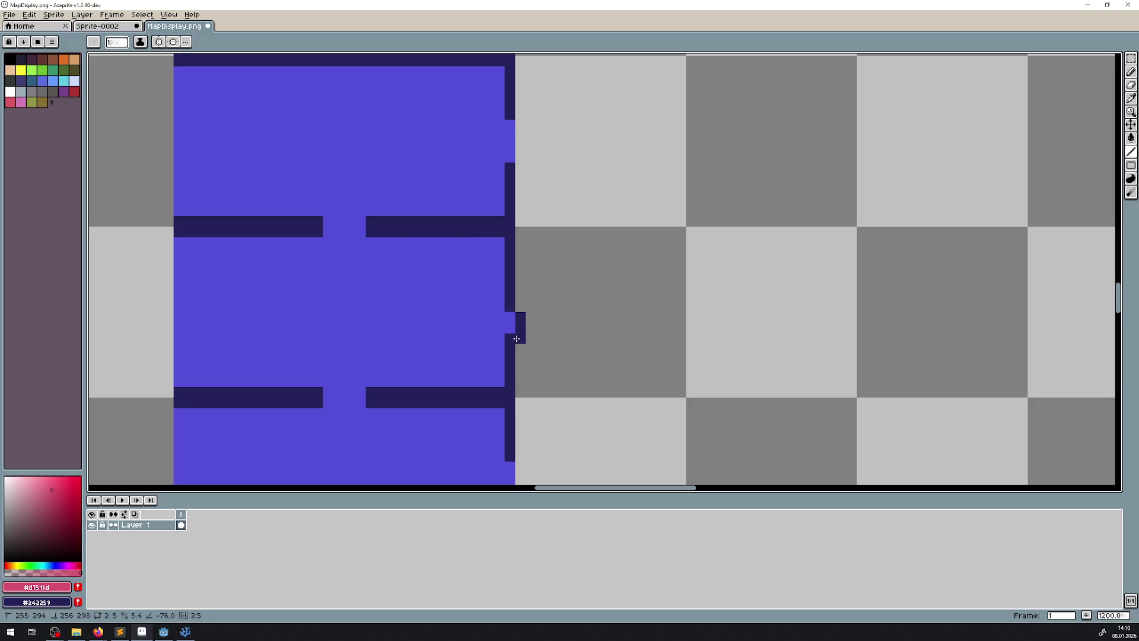
scroll(522, 320, "down", 4)
scroll(527, 229, "down", 3)
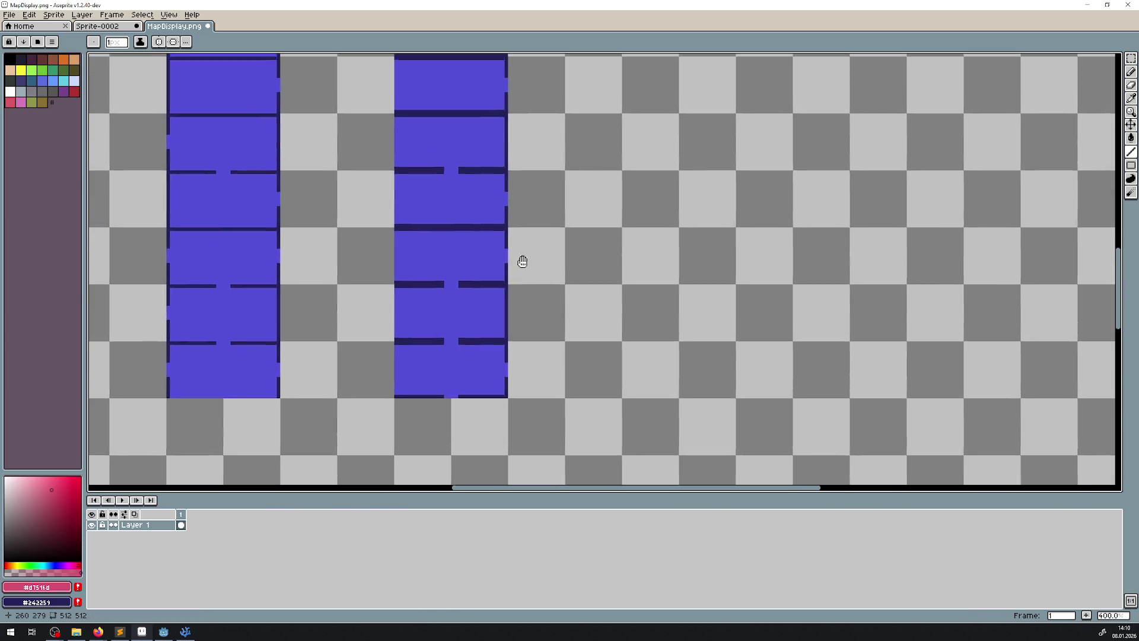
key("ctrl+s")
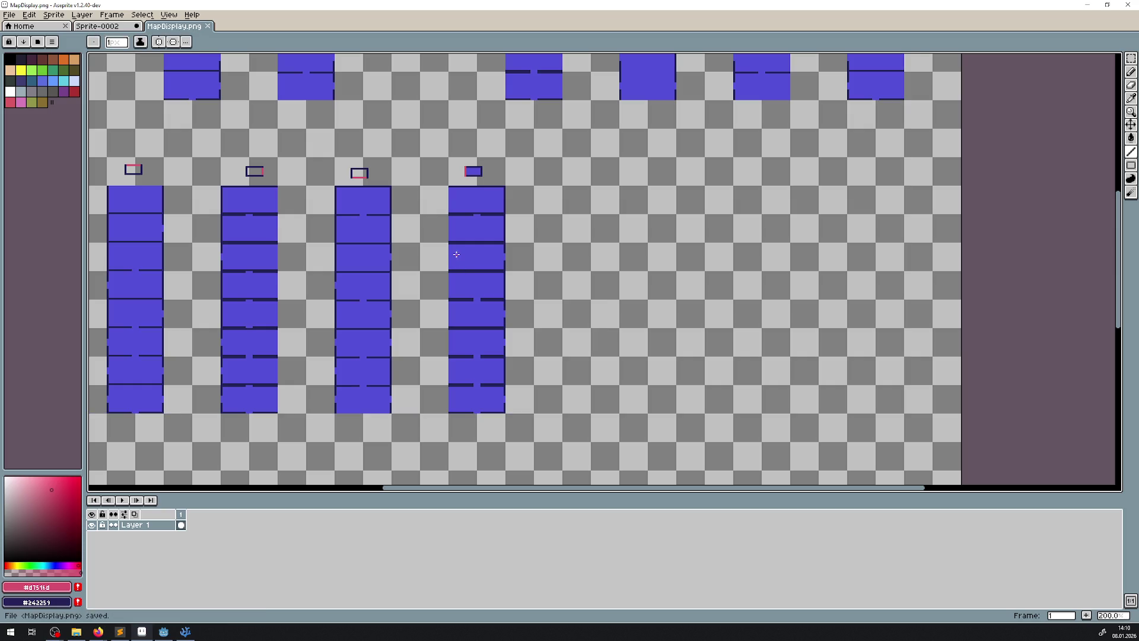
- Sample the room blue with the Eyedropper and bucket-fill the first hollow marker rectangle
scroll(404, 164, "up", 1)
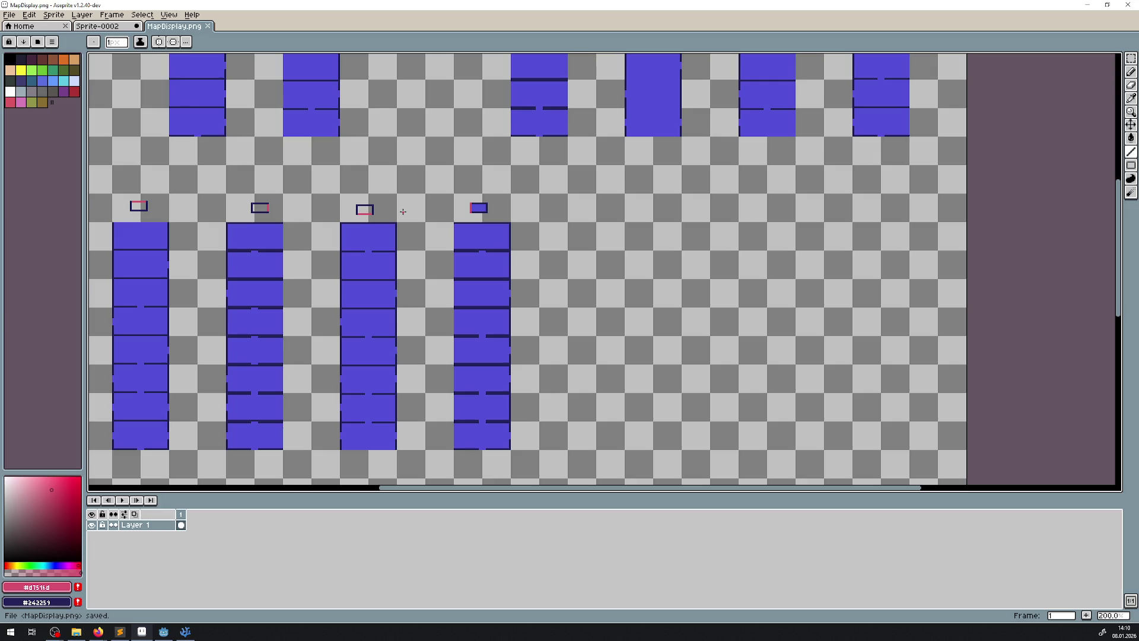
scroll(416, 211, "up", 2)
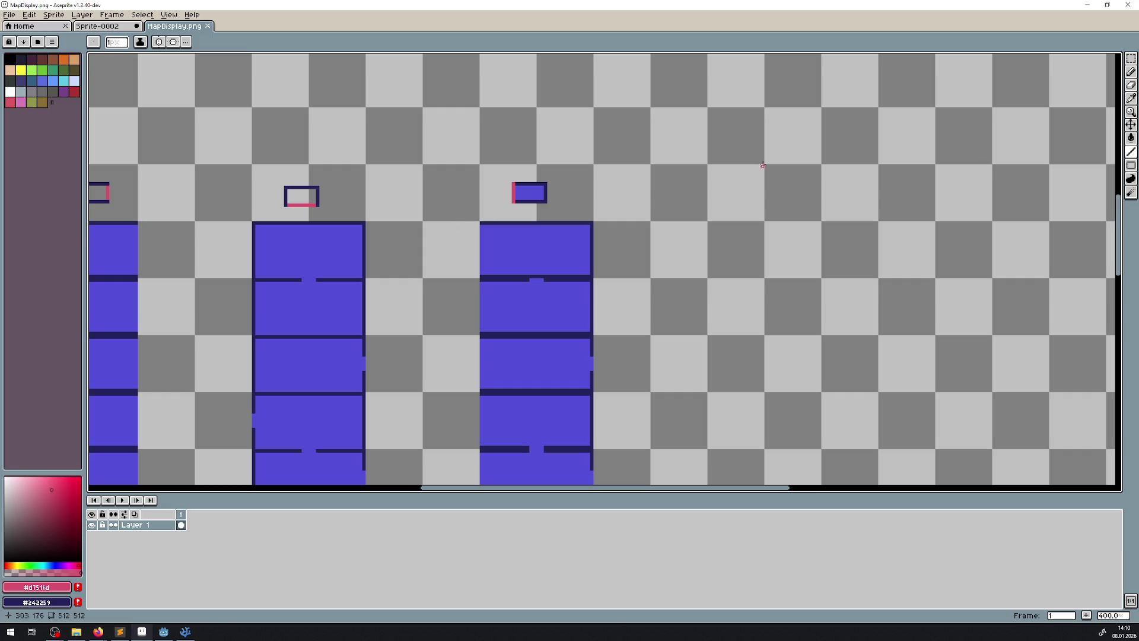
left_click(1131, 98)
left_click(531, 193)
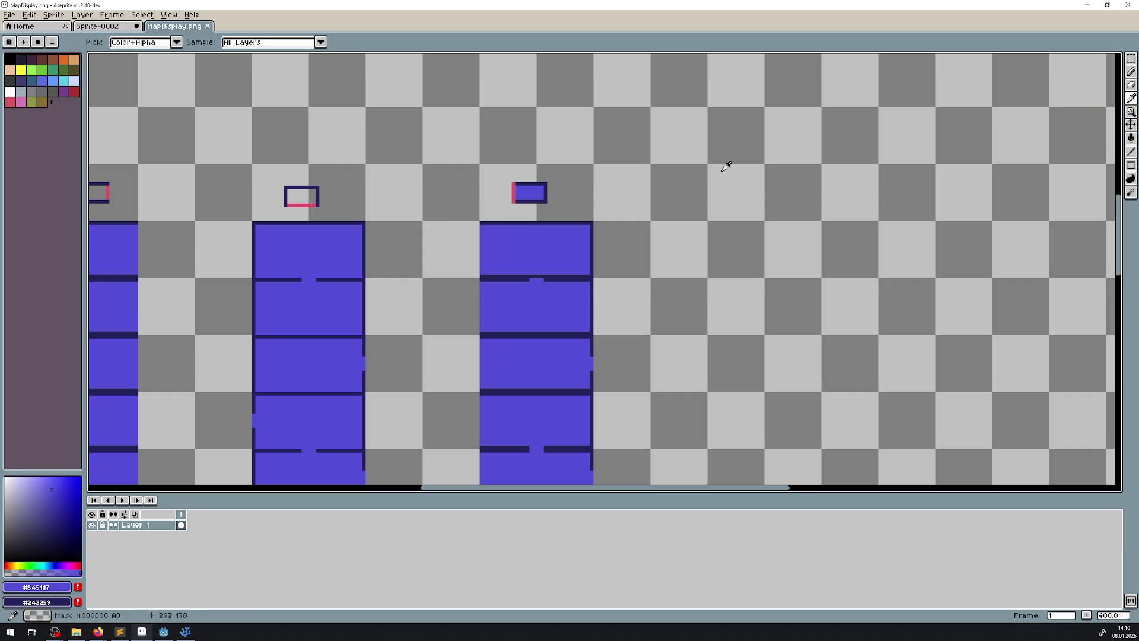
left_click(1131, 138)
left_click(302, 197)
- Bucket-fill the remaining hollow marker rectangles above the other room columns with blue
mouse_move(158, 158)
left_mouse_down()
mouse_move(437, 210)
mouse_move(698, 232)
mouse_move(419, 137)
left_mouse_up()
left_click(371, 245)
left_click(129, 241)
scroll(592, 324, "down", 1)
left_click(182, 252)
left_click(534, 252)
left_click(700, 247)
left_click(867, 249)
left_click_drag(915, 267, 660, 242)
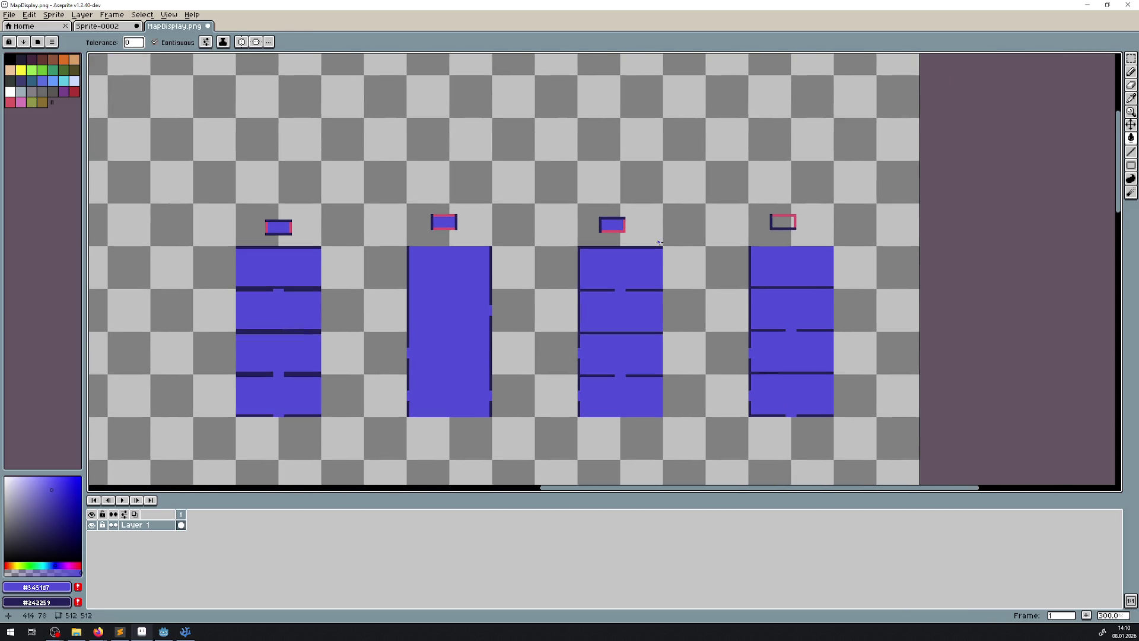
left_click(778, 221)
left_click_drag(255, 314, 556, 221)
left_click(385, 211)
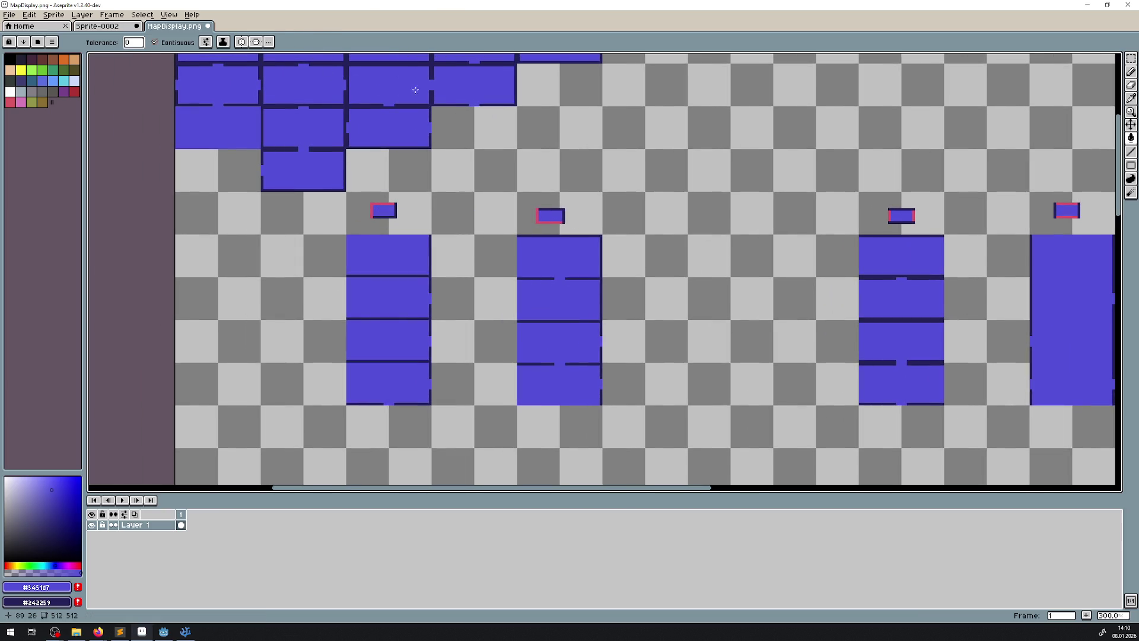
scroll(410, 91, "up", 2)
scroll(470, 283, "down", 2)
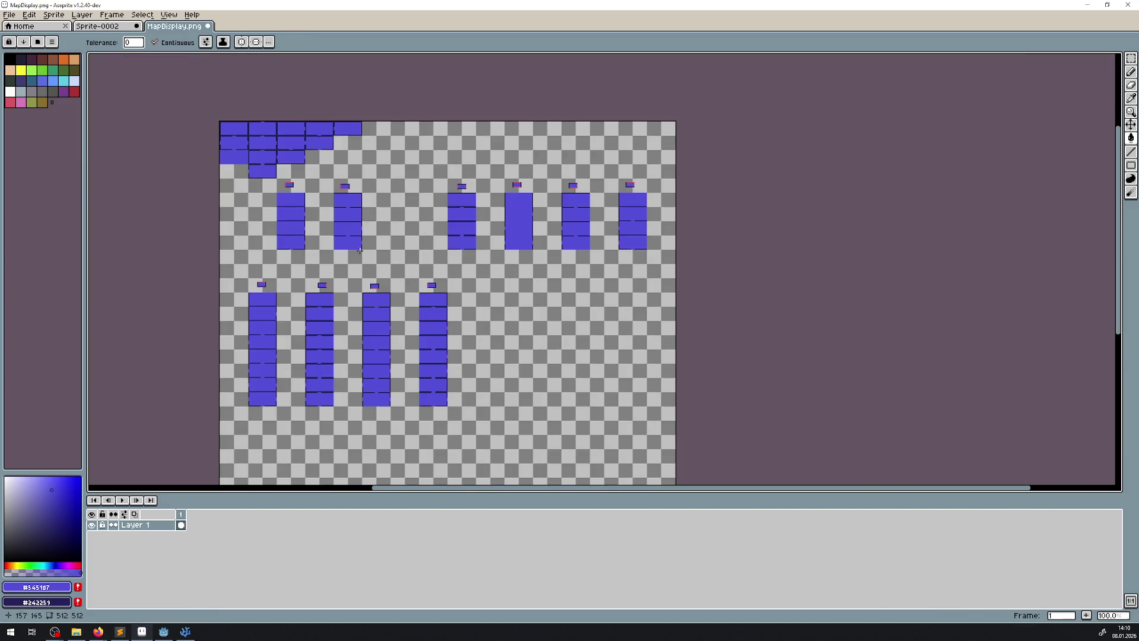
scroll(463, 238, "down", 1)
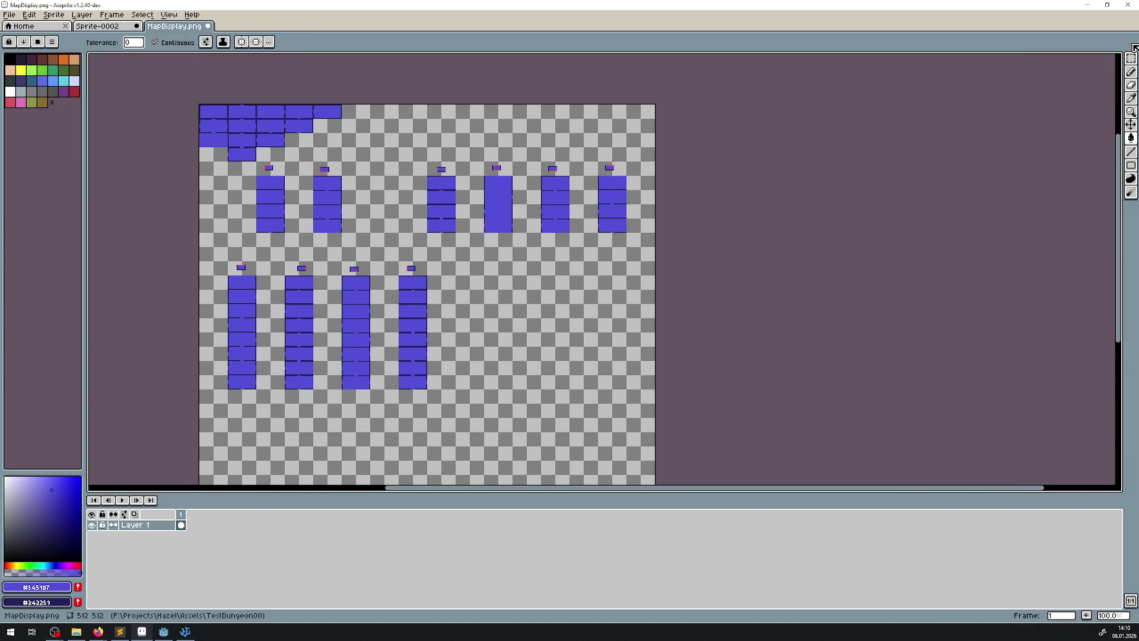
- Move the two upper-left columns and the four upper-right columns down into a bottom row
left_click(1131, 58)
left_click_drag(416, 158, 659, 248)
scroll(282, 191, "up", 2)
key("ctrl+d")
left_click_drag(189, 110, 512, 329)
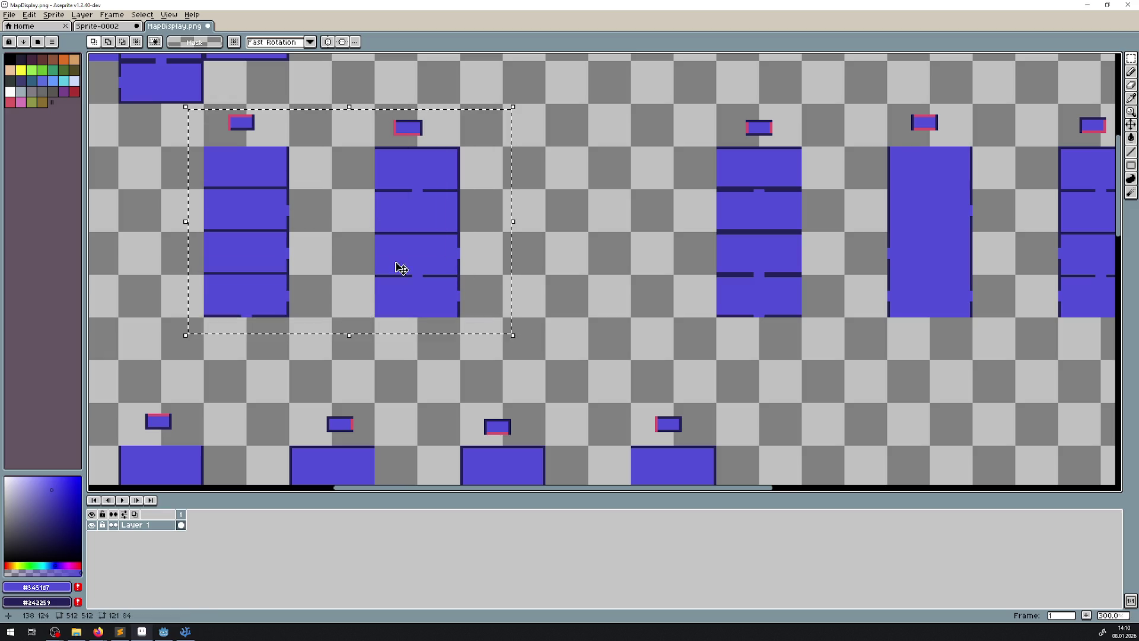
scroll(425, 228, "down", 2)
mouse_move(425, 228)
left_mouse_down()
mouse_move(618, 306)
mouse_move(507, 400)
mouse_move(387, 444)
left_mouse_up()
mouse_move(500, 157)
left_mouse_down()
mouse_move(692, 267)
mouse_move(726, 270)
left_mouse_up()
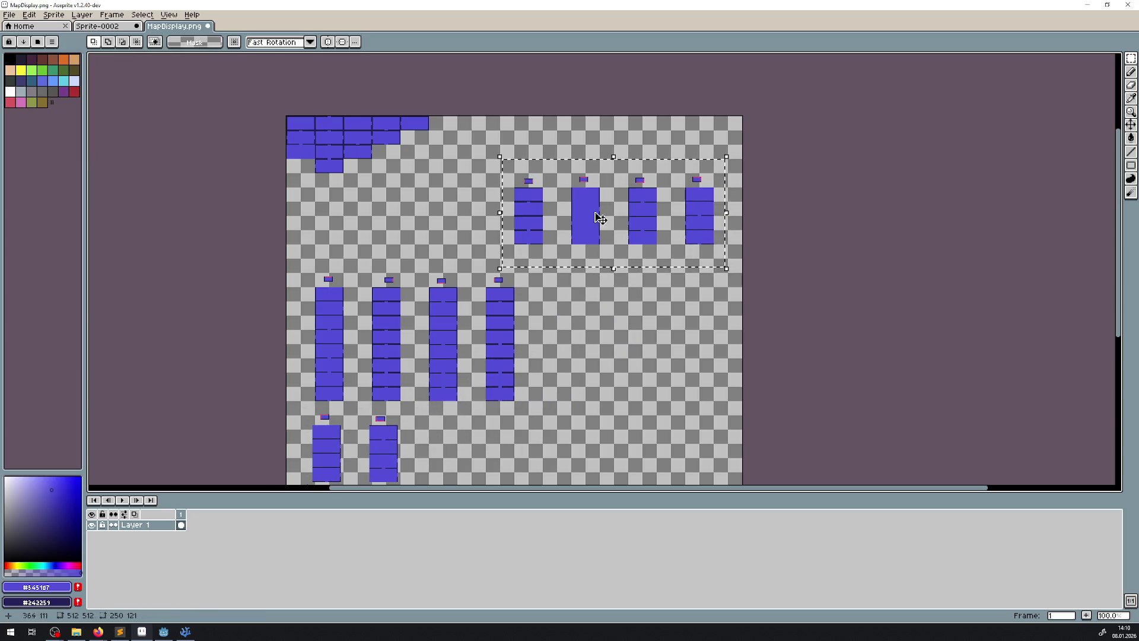
left_click_drag(541, 211, 511, 460)
- Move the four tall middle columns up to the top of the sheet and commit
left_click_drag(530, 408, 305, 255)
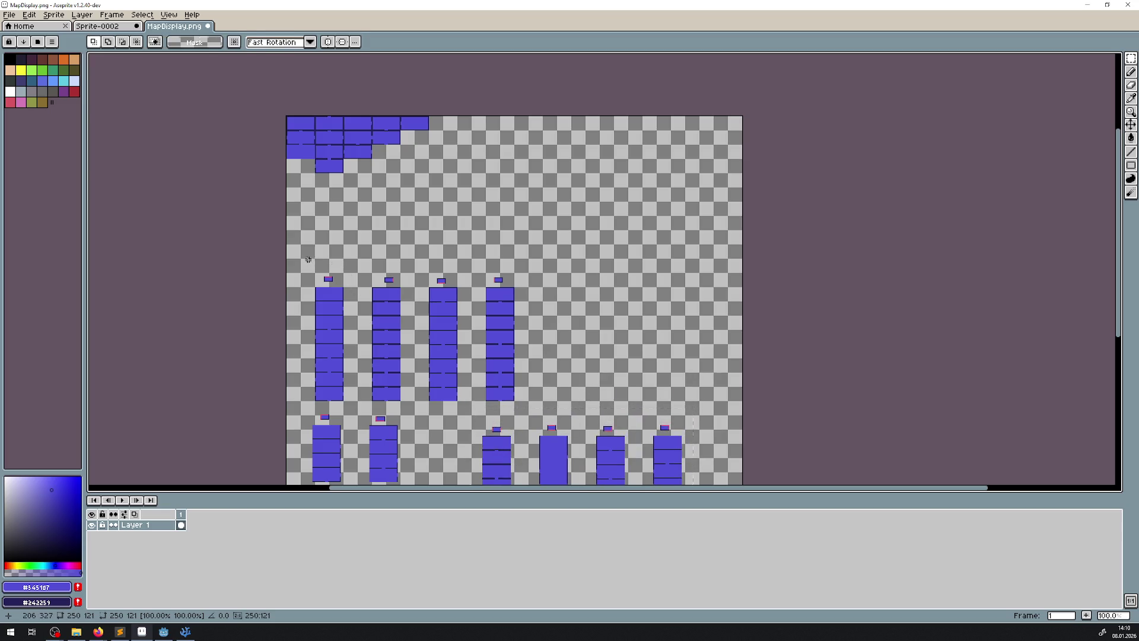
mouse_move(348, 298)
left_mouse_down()
mouse_move(330, 302)
mouse_move(473, 178)
left_mouse_up()
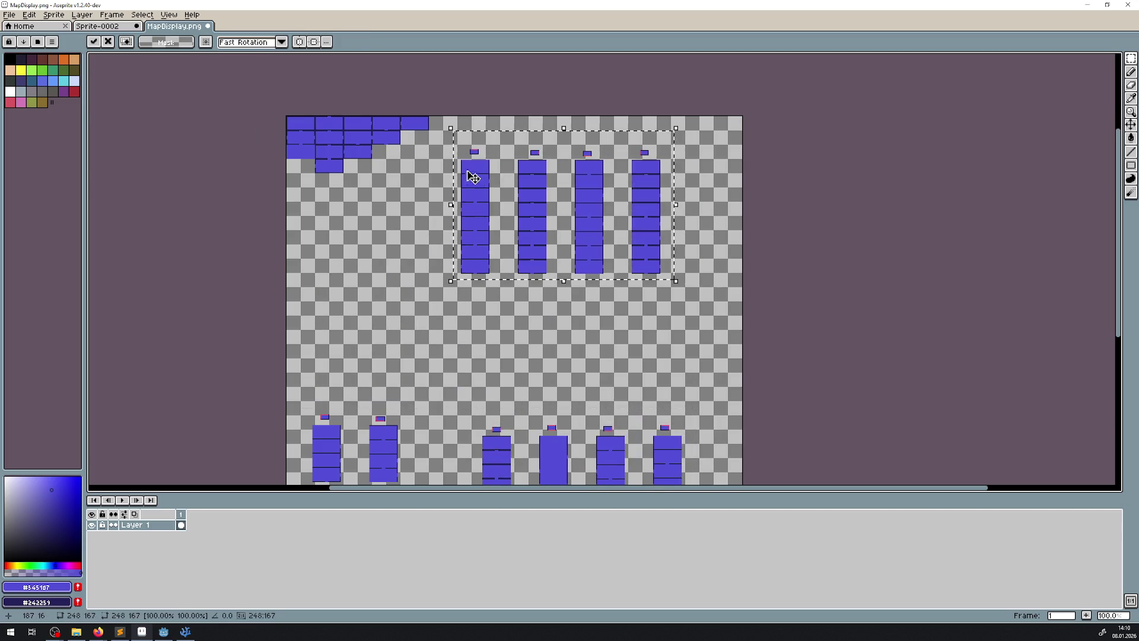
scroll(473, 178, "up", 3)
mouse_move(488, 234)
left_mouse_down()
mouse_move(481, 206)
mouse_move(575, 266)
mouse_move(574, 222)
left_mouse_up()
scroll(481, 205, "down", 1)
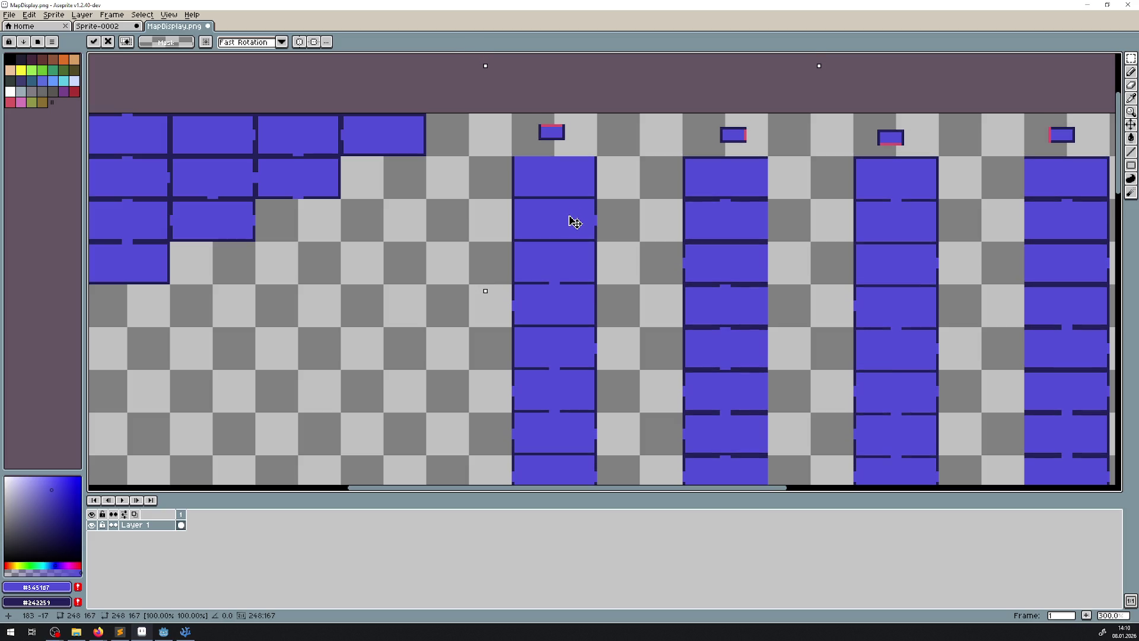
key("Return")
- Check the rearranged sheet and marquee-select the two bottom-left columns
scroll(440, 272, "down", 2)
left_click_drag(451, 273, 458, 218)
scroll(458, 218, "down", 3)
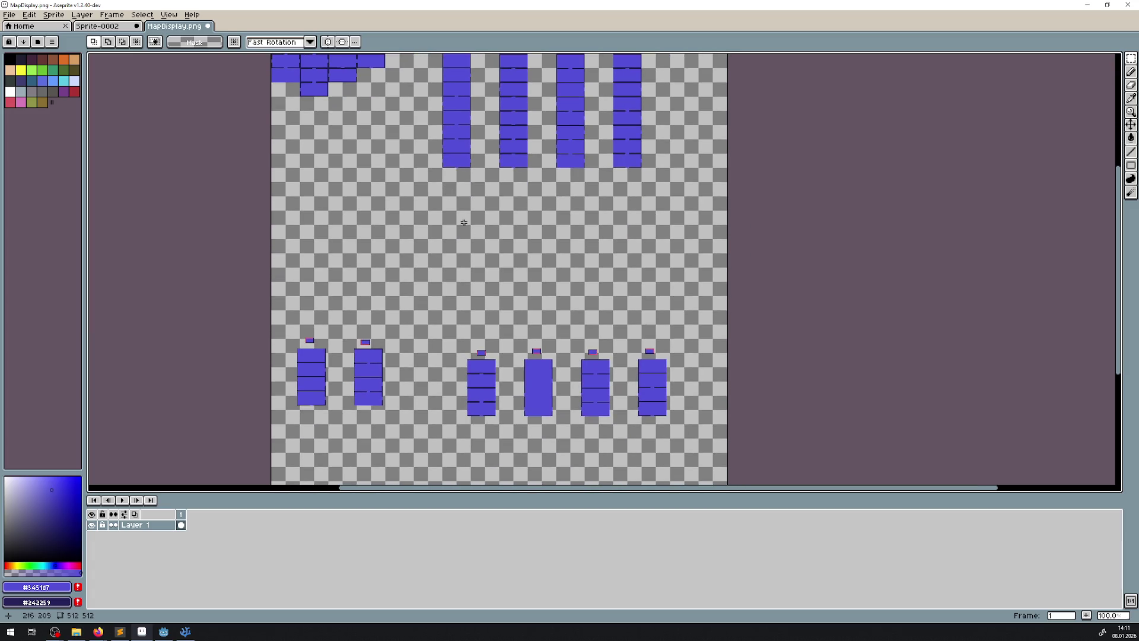
scroll(562, 367, "up", 2)
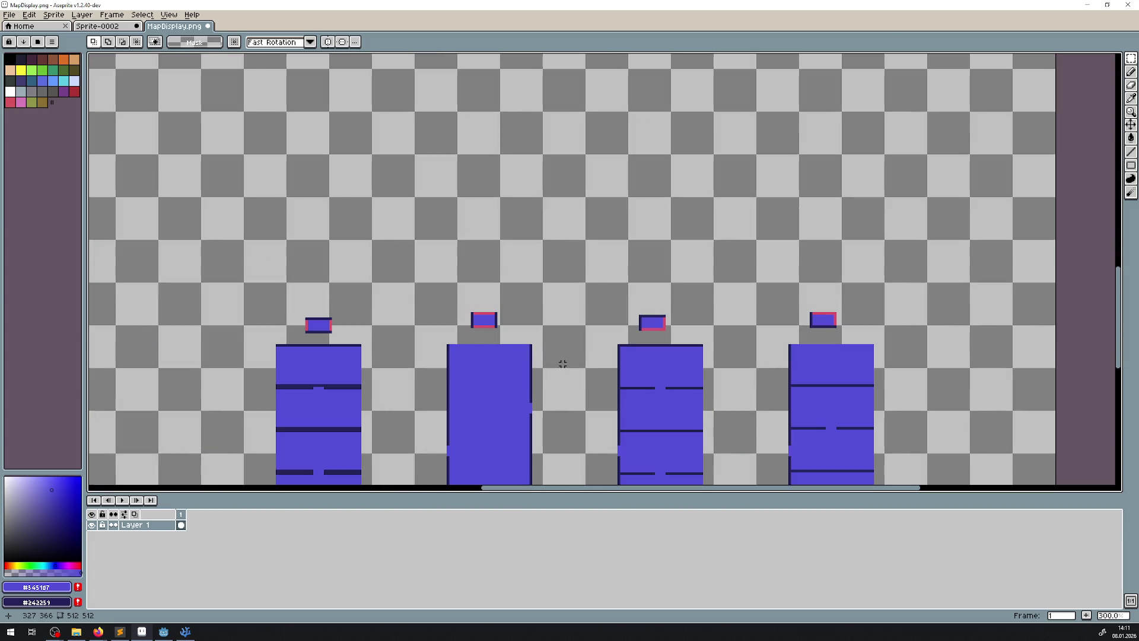
scroll(563, 364, "down", 1)
scroll(563, 360, "down", 1)
left_click_drag(549, 247, 535, 308)
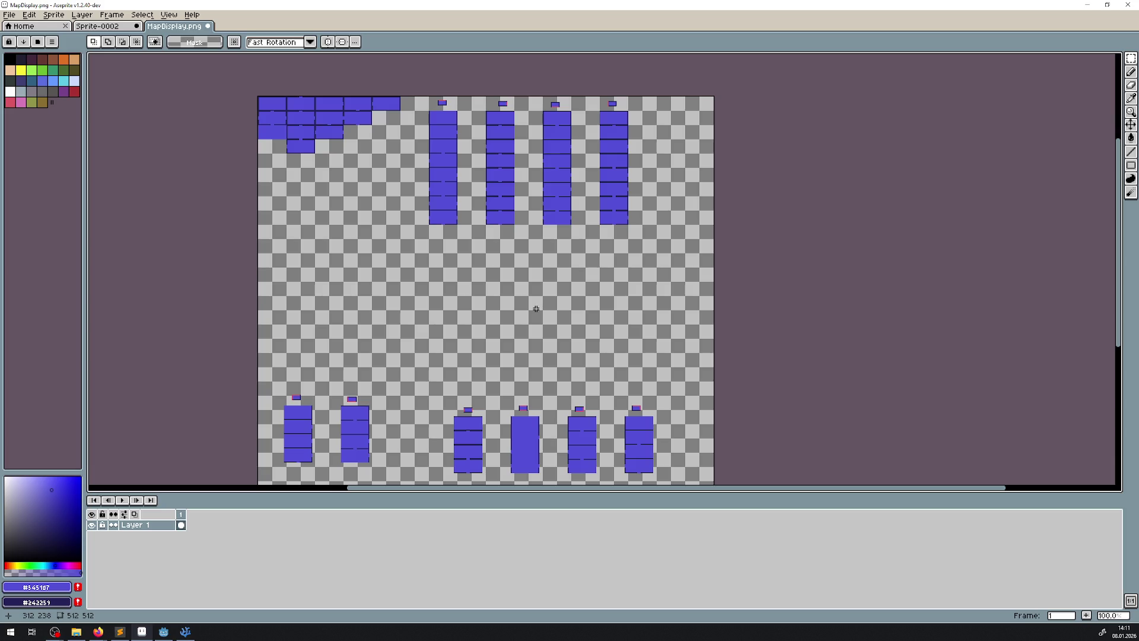
mouse_move(273, 385)
left_mouse_down()
mouse_move(388, 461)
mouse_move(388, 474)
left_mouse_up()
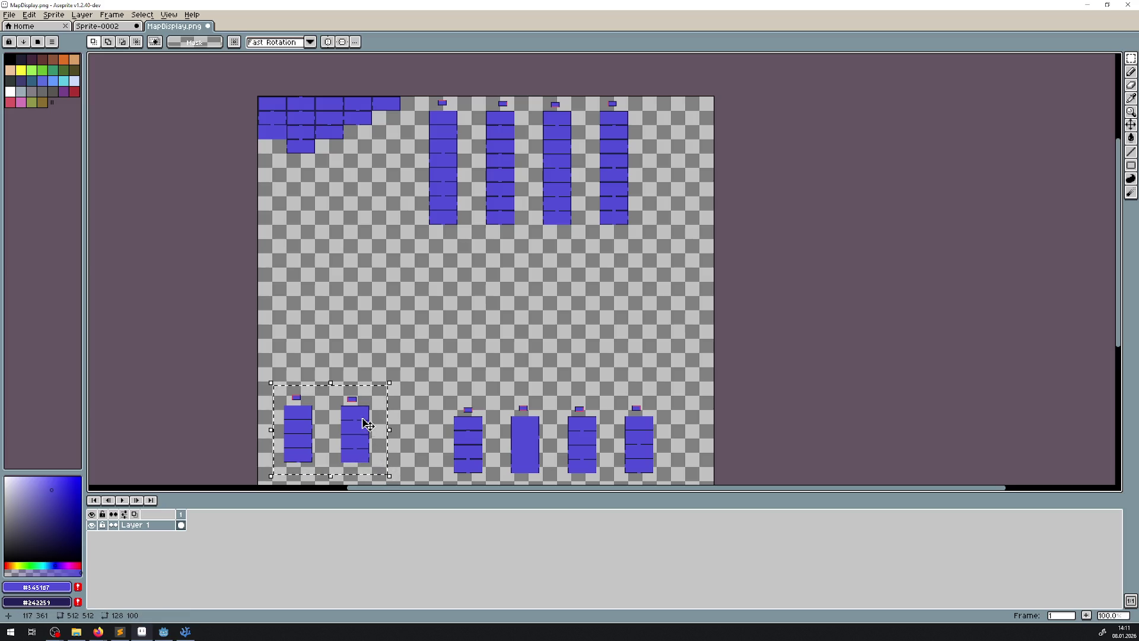
- Move the two bottom-left columns up into the middle of the sheet and commit
left_click_drag(362, 427, 460, 315)
scroll(440, 318, "up", 3)
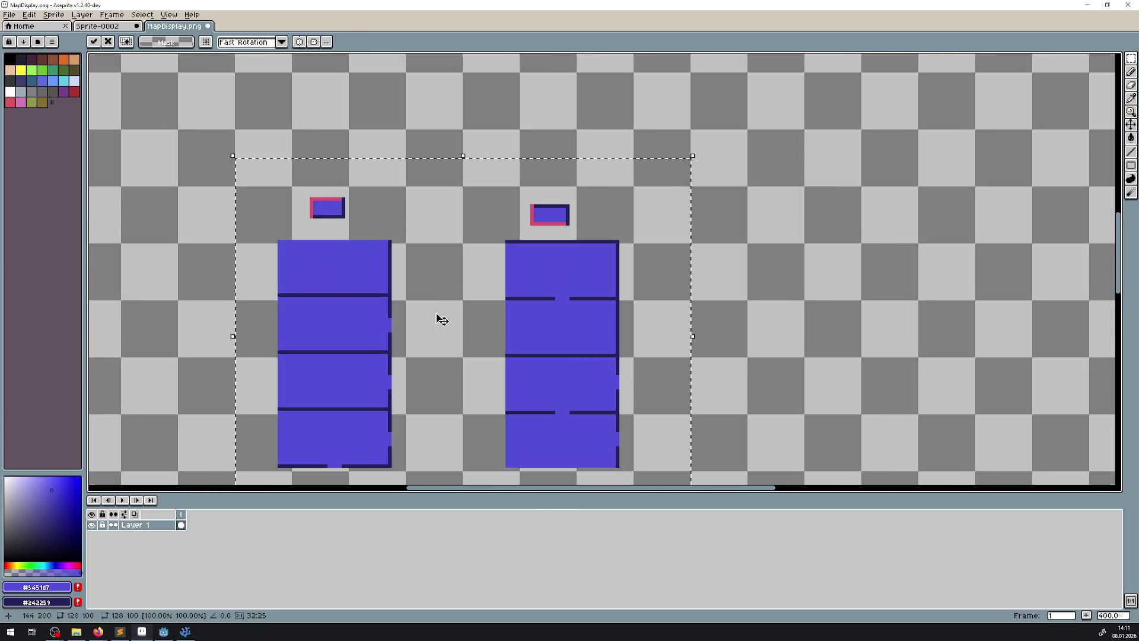
left_click_drag(336, 324, 351, 327)
key("ctrl+d")
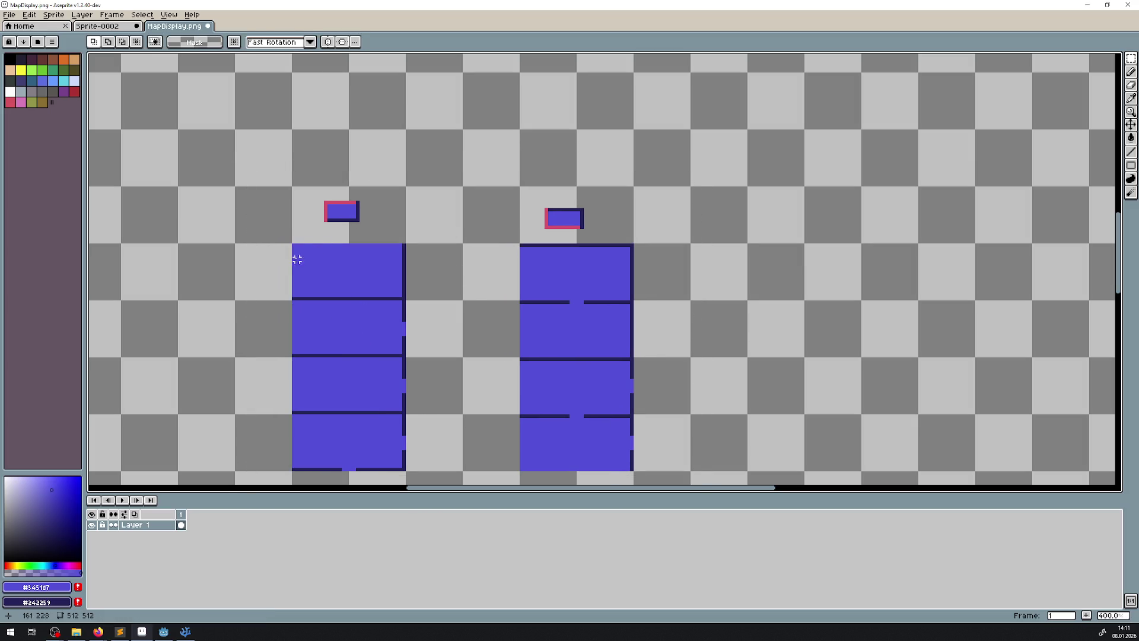
- Marquee-select the top blocks of the left and right columns, then clear the selection
left_click_drag(294, 245, 408, 303)
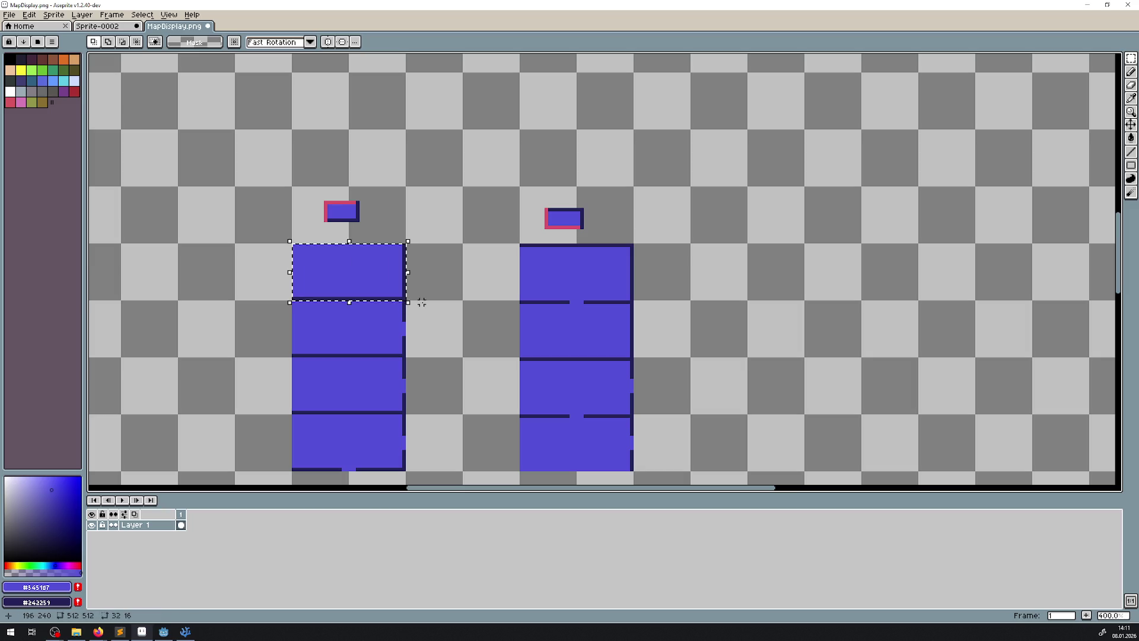
key("plus")
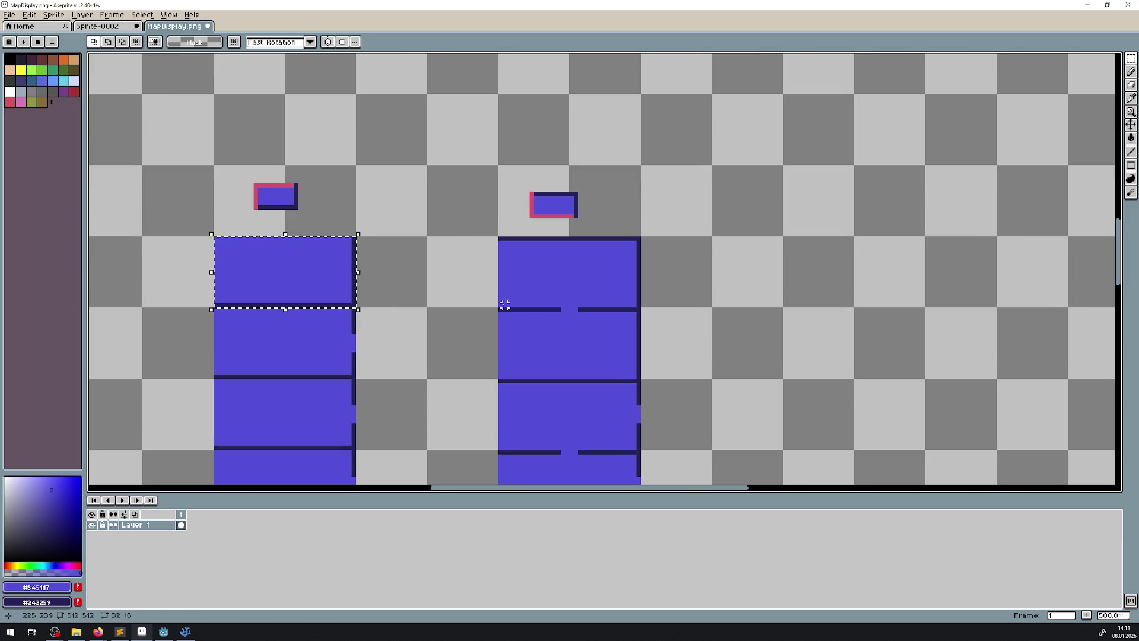
left_click_drag(501, 305, 643, 235)
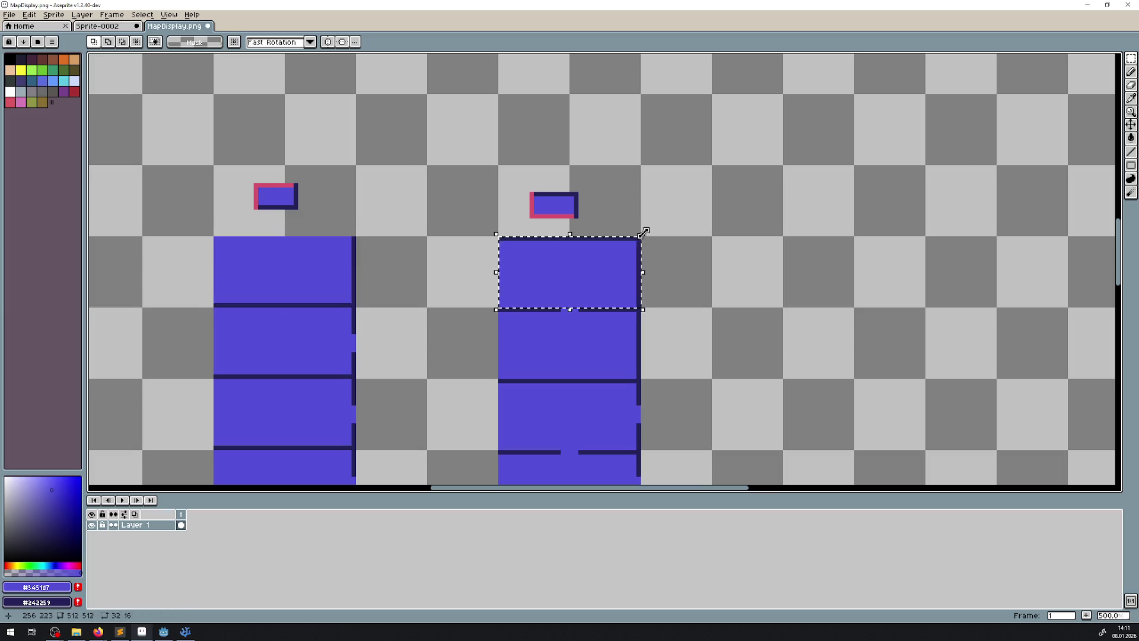
scroll(661, 371, "down", 3)
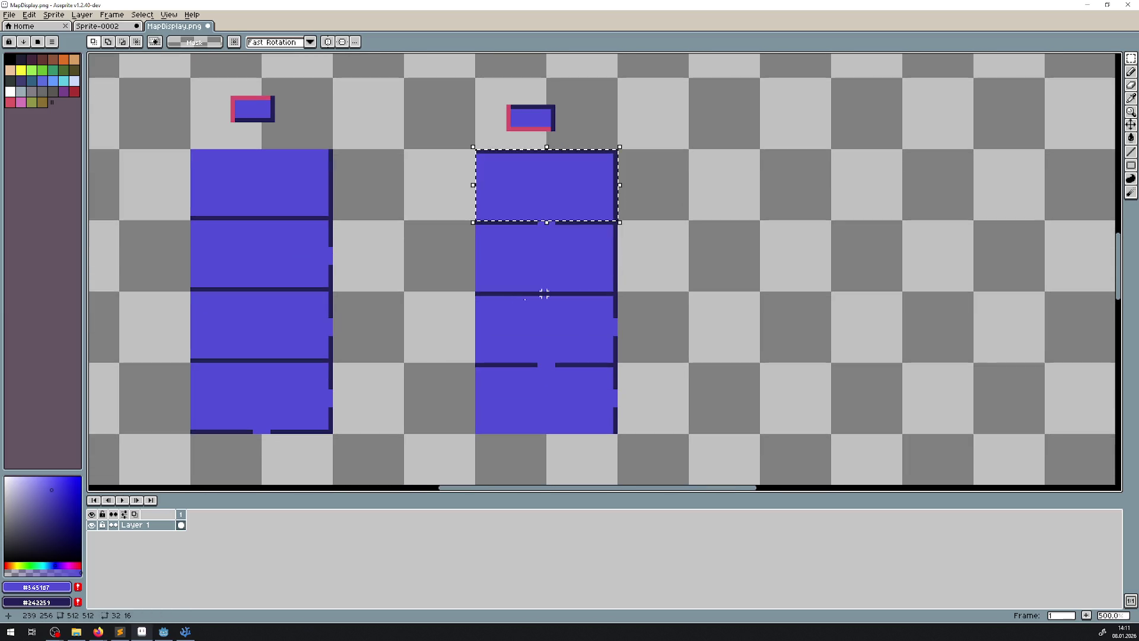
left_click_drag(481, 293, 619, 219)
left_click(669, 298)
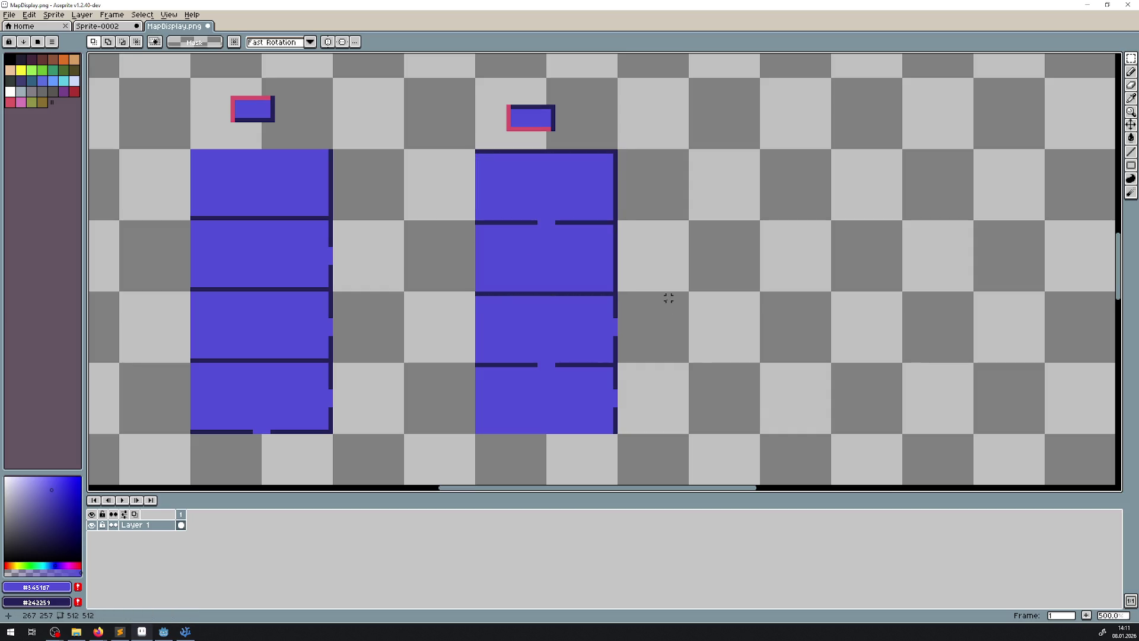
scroll(669, 298, "down", 4)
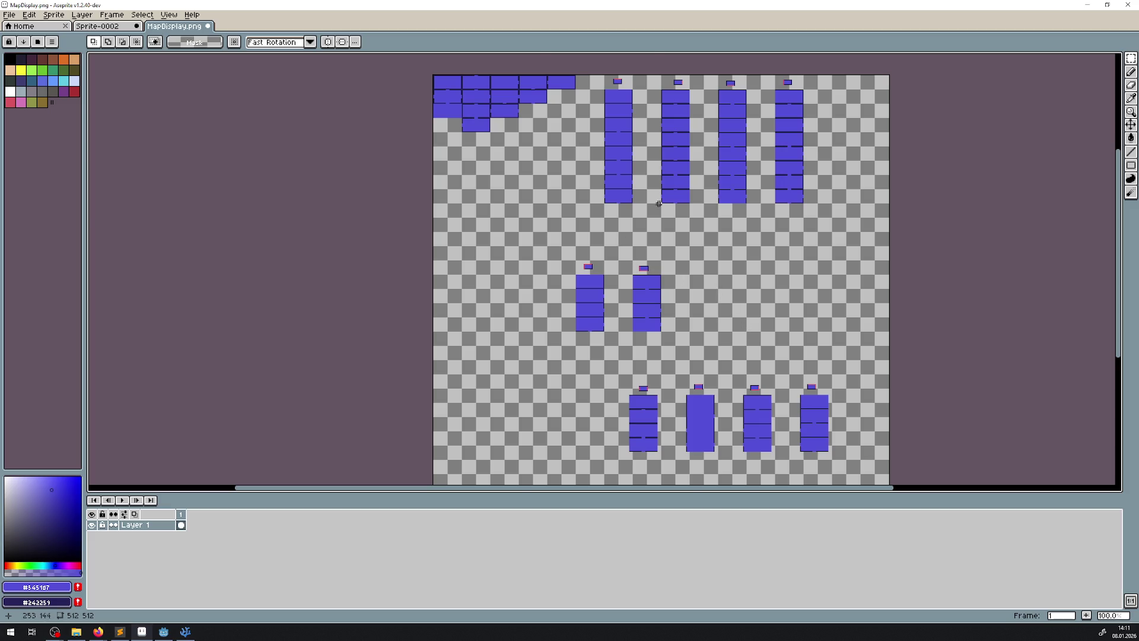
- Sample the dark outline colour from an existing tile with the Eyedropper
scroll(653, 210, "up", 2)
scroll(666, 245, "down", 2)
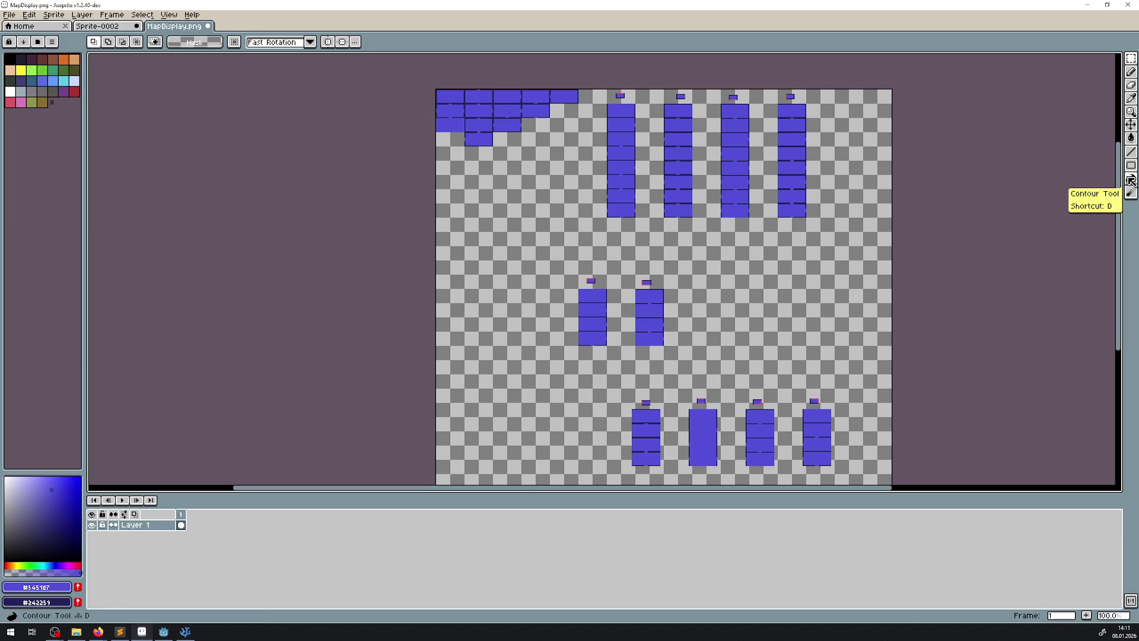
left_click(1131, 152)
scroll(521, 256, "up", 2)
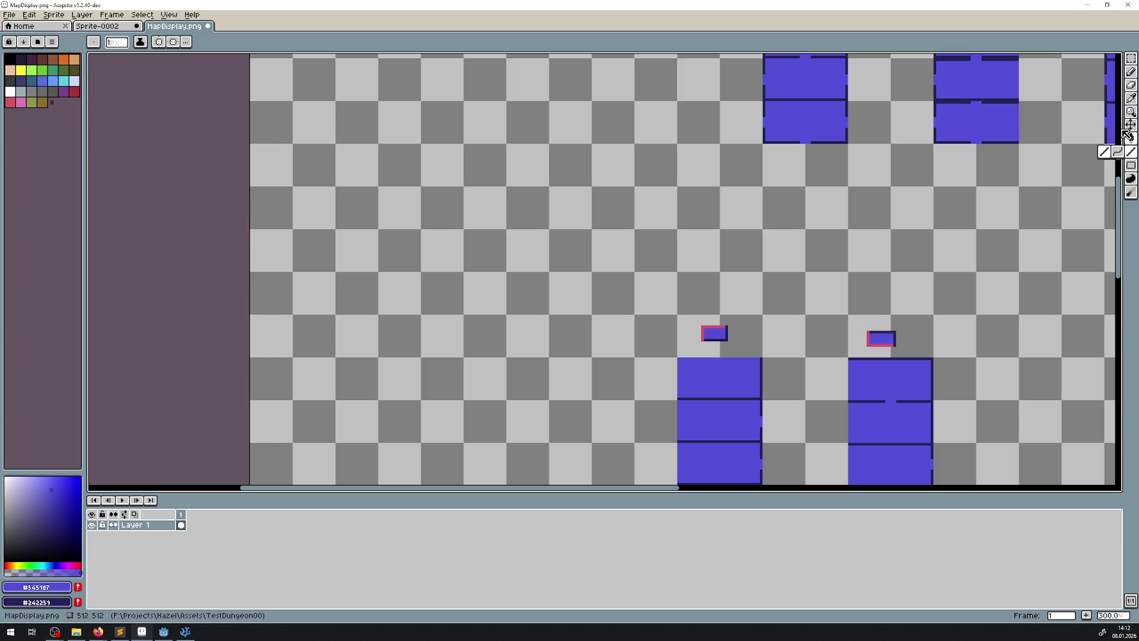
left_click(1131, 98)
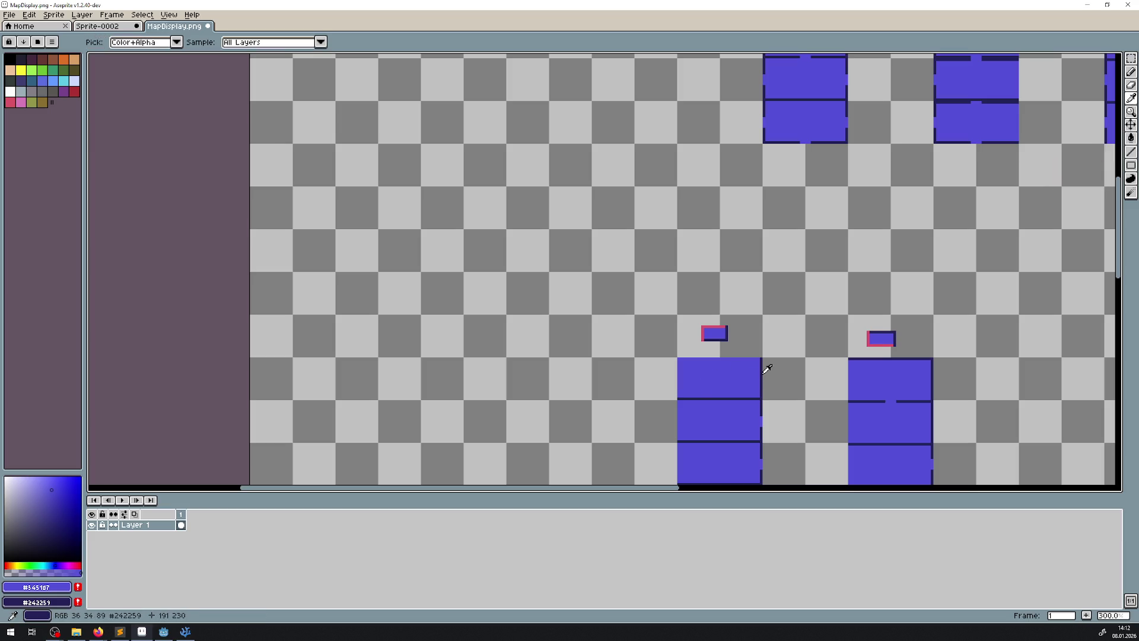
left_click(1131, 151)
scroll(283, 156, "up", 2)
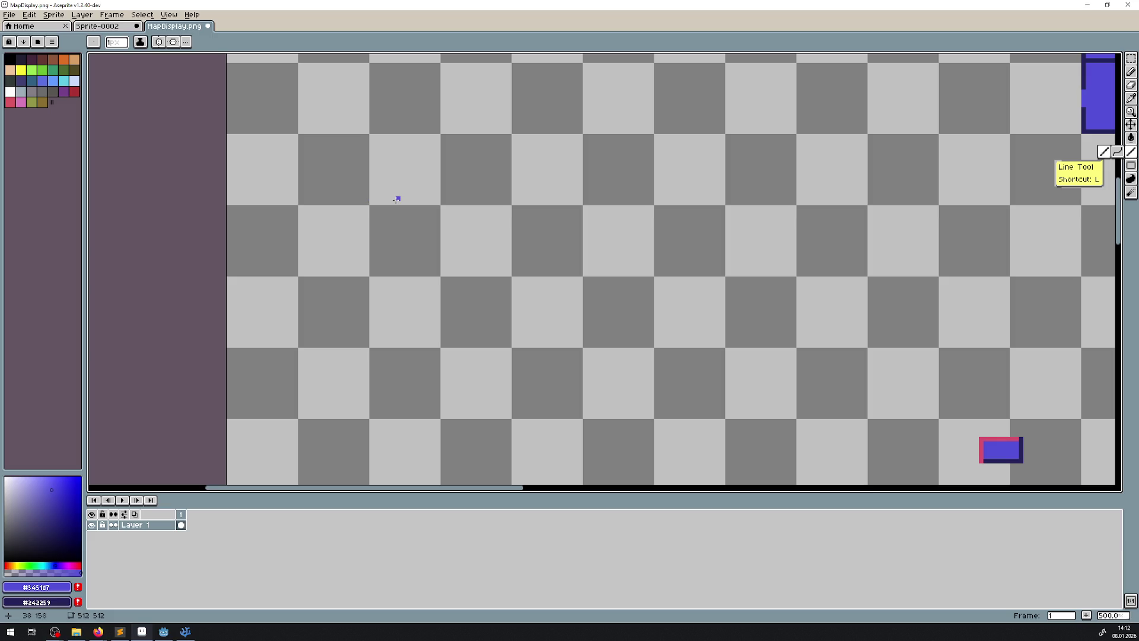
scroll(313, 180, "up", 1)
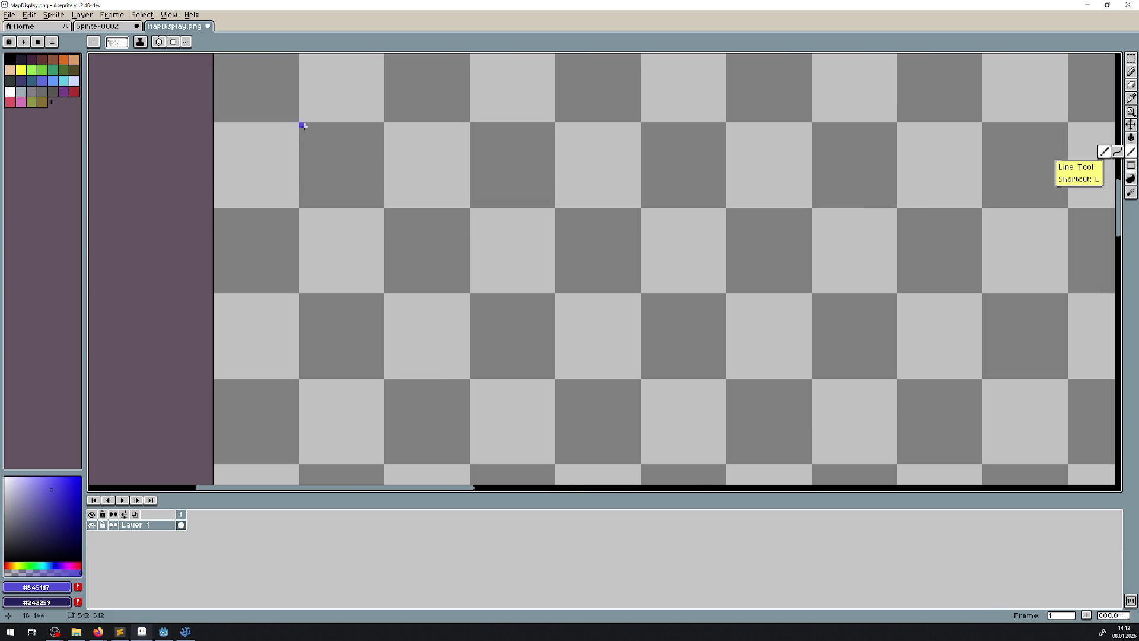
- Draw a dark-outlined rectangle below the top-left tile cluster with the Line tool
mouse_move(302, 124)
left_mouse_down()
mouse_move(302, 204)
mouse_move(462, 204)
left_mouse_up()
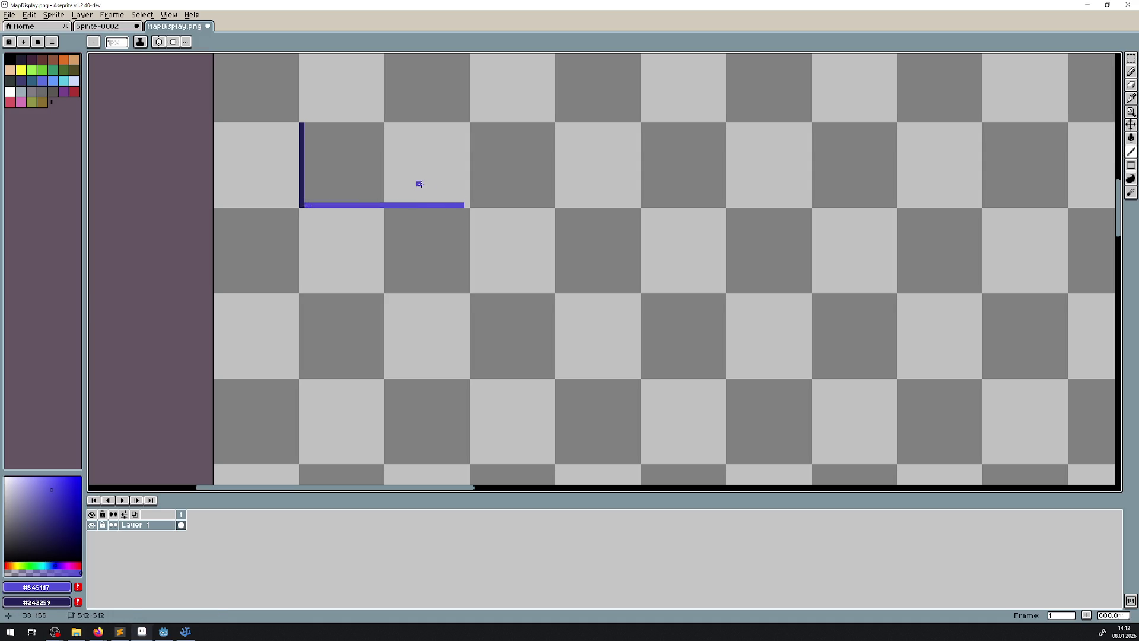
key("v")
key("ctrl+z")
key("l")
key("ctrl+z")
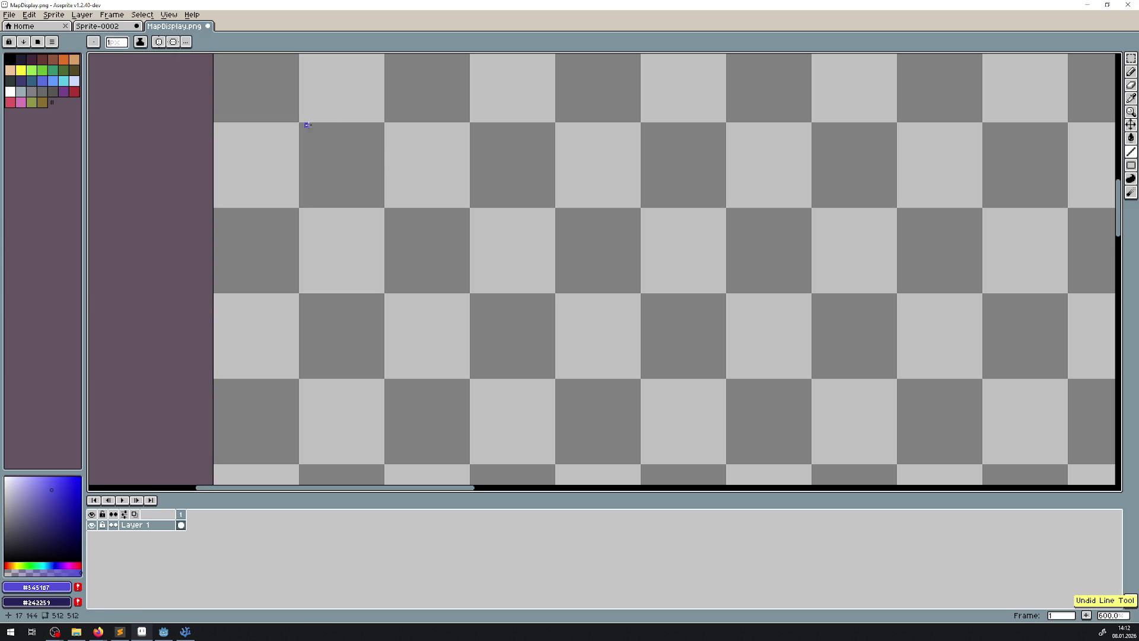
mouse_move(301, 125)
left_mouse_down()
mouse_move(467, 125)
mouse_move(466, 205)
left_mouse_up()
mouse_move(466, 205)
left_mouse_down()
mouse_move(302, 205)
mouse_move(301, 129)
left_mouse_up()
- Fill the new rectangle's interior with purple using the Paint Bucket
key("g")
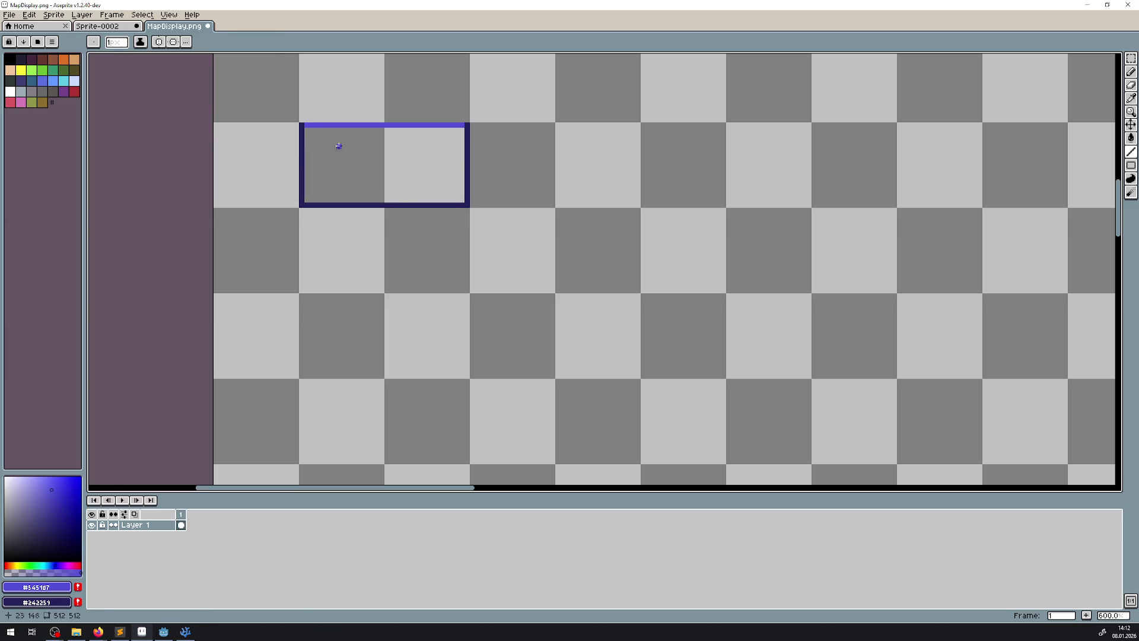
left_click(344, 146)
key("ctrl+z")
left_click(373, 148)
key("l")
scroll(386, 165, "down", 3)
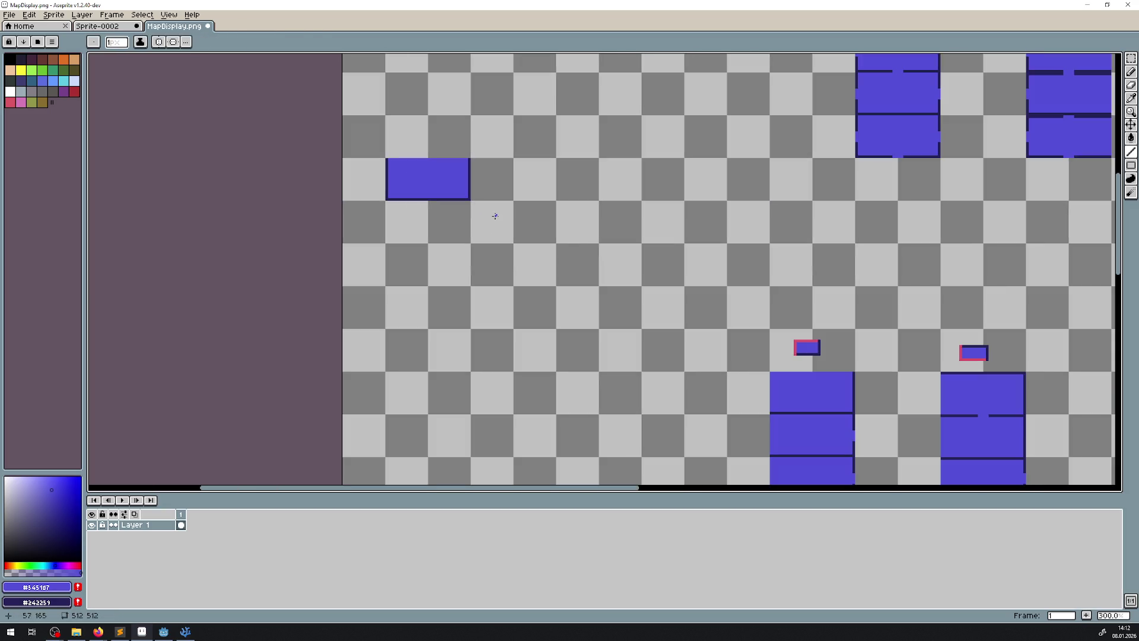
scroll(488, 215, "down", 1)
- Repaint the small tile's left, top, right and bottom edges with the Line tool
scroll(602, 249, "down", 1)
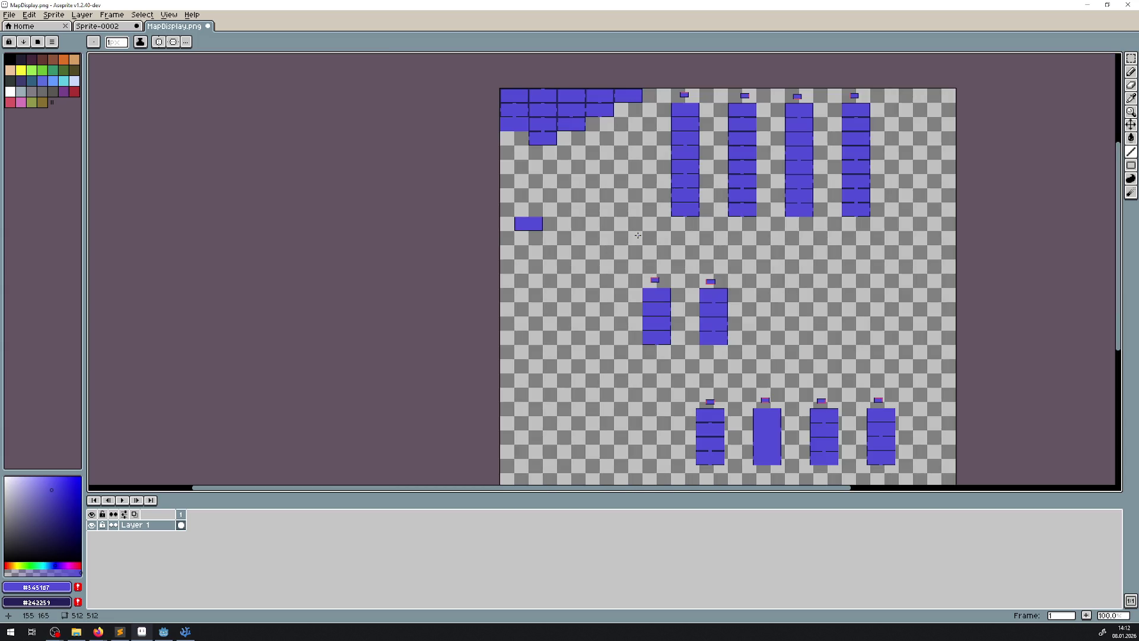
scroll(521, 225, "up", 3)
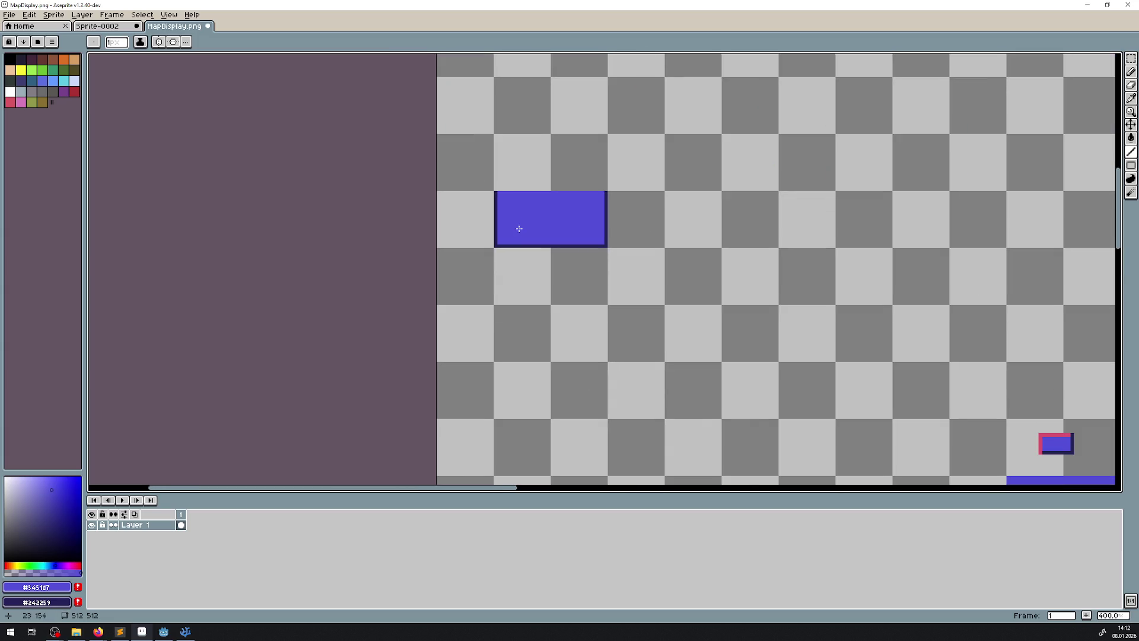
scroll(518, 229, "up", 2)
key("l")
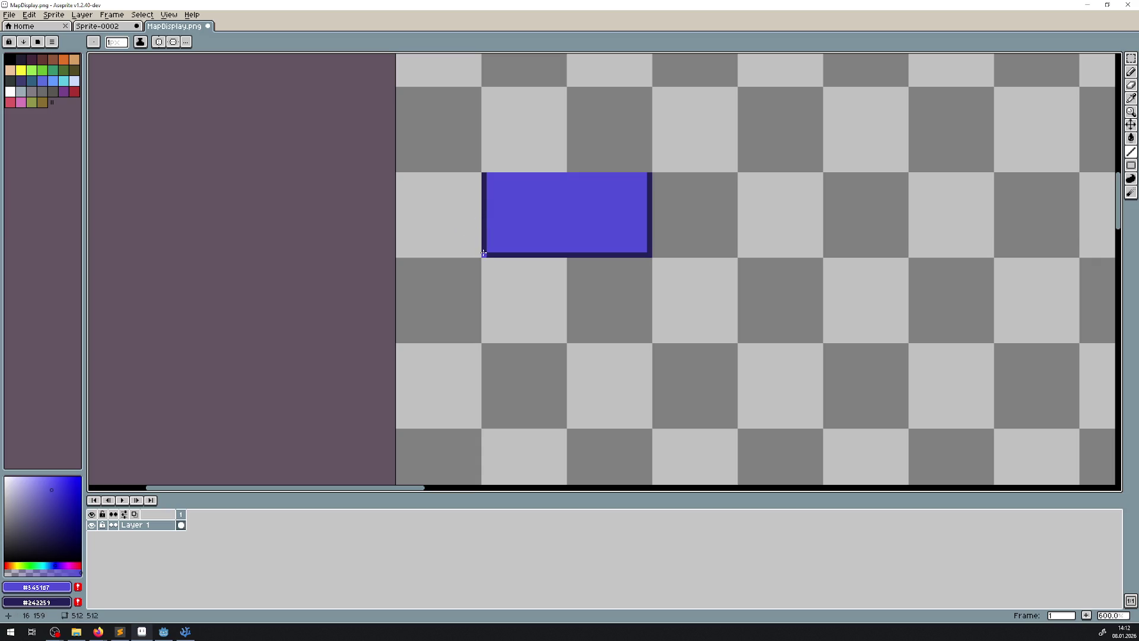
left_click_drag(484, 250, 484, 173)
left_click_drag(650, 175, 484, 175)
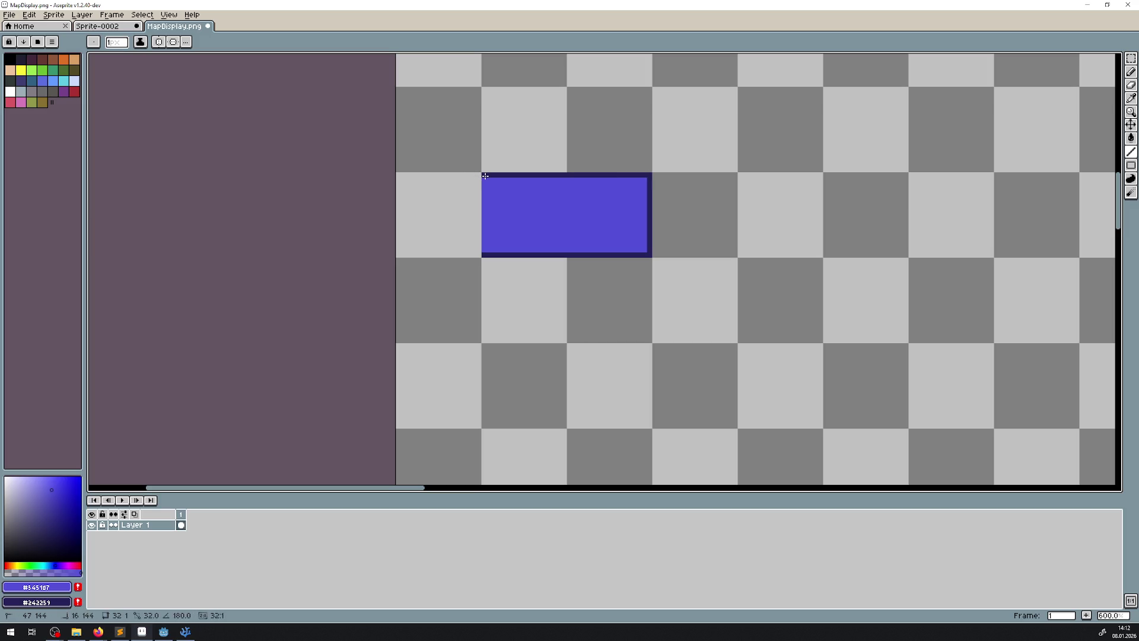
mouse_move(647, 176)
left_mouse_down()
mouse_move(650, 254)
mouse_move(485, 254)
left_mouse_up()
- Draw hollow rectangle outlines to the right of the filled tile, the newest one row lower
scroll(681, 249, "down", 3)
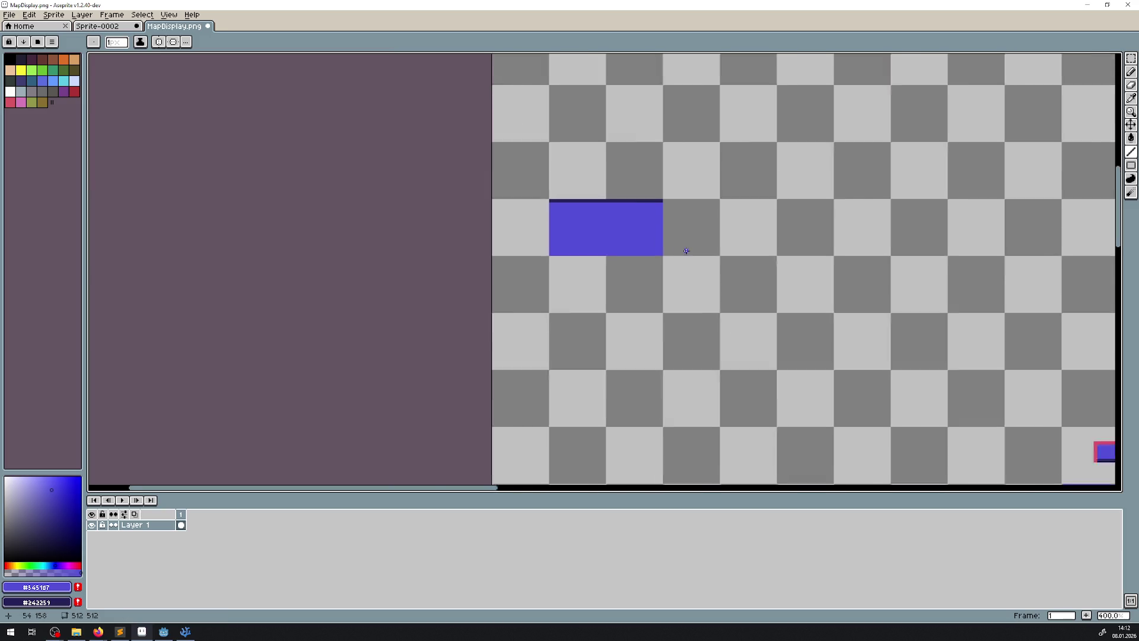
left_click_drag(656, 249, 409, 263)
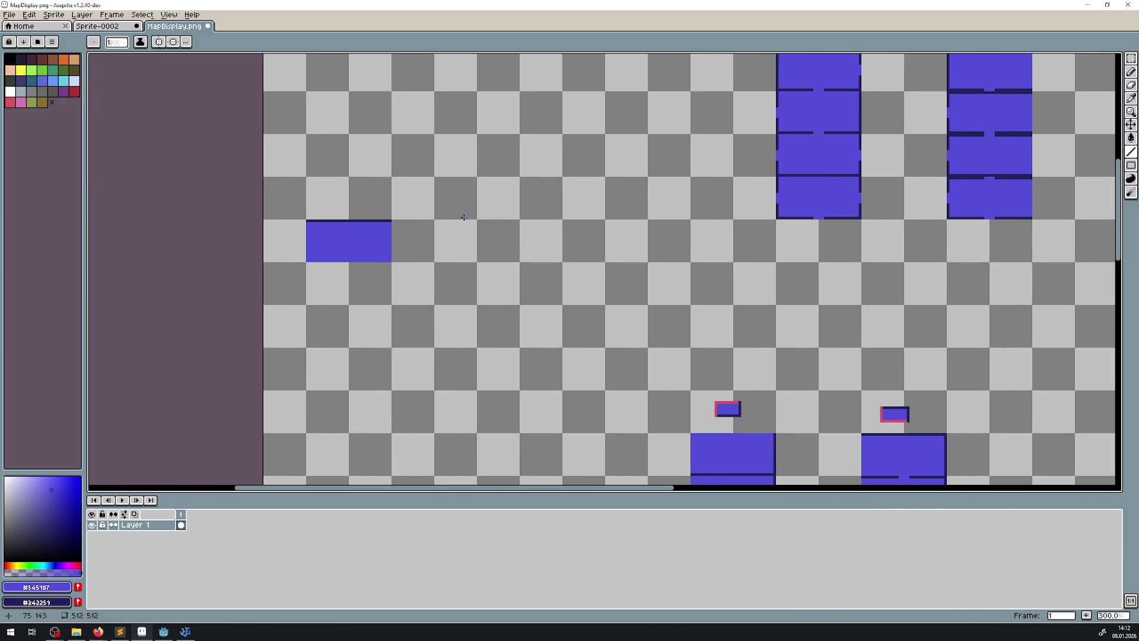
scroll(440, 231, "up", 2)
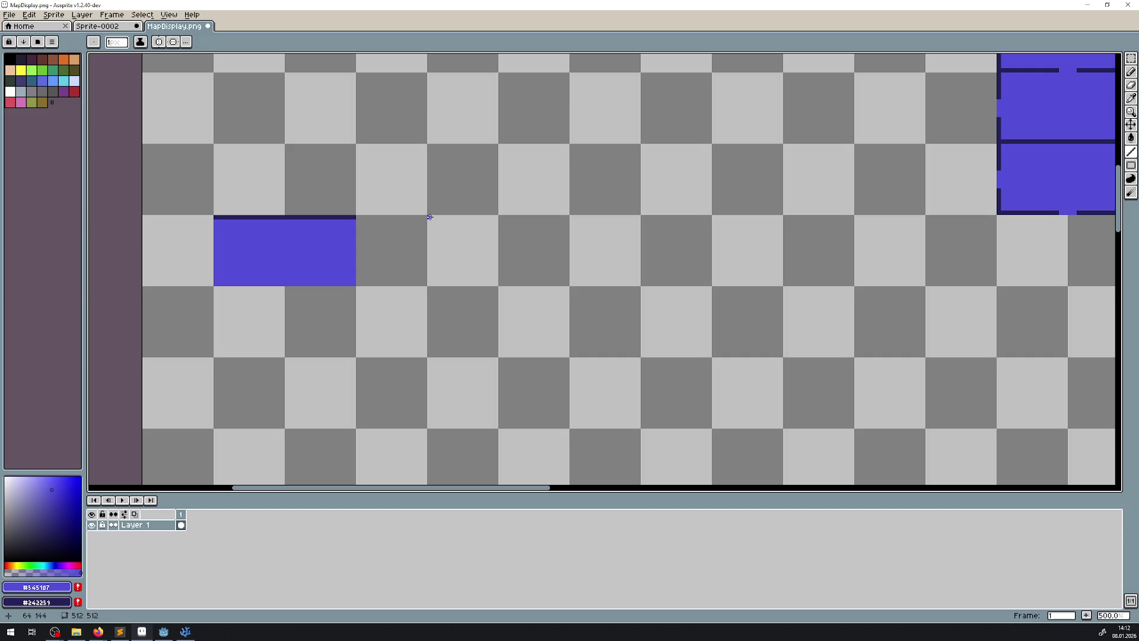
mouse_move(429, 217)
left_mouse_down()
mouse_move(568, 218)
mouse_move(567, 283)
left_mouse_up()
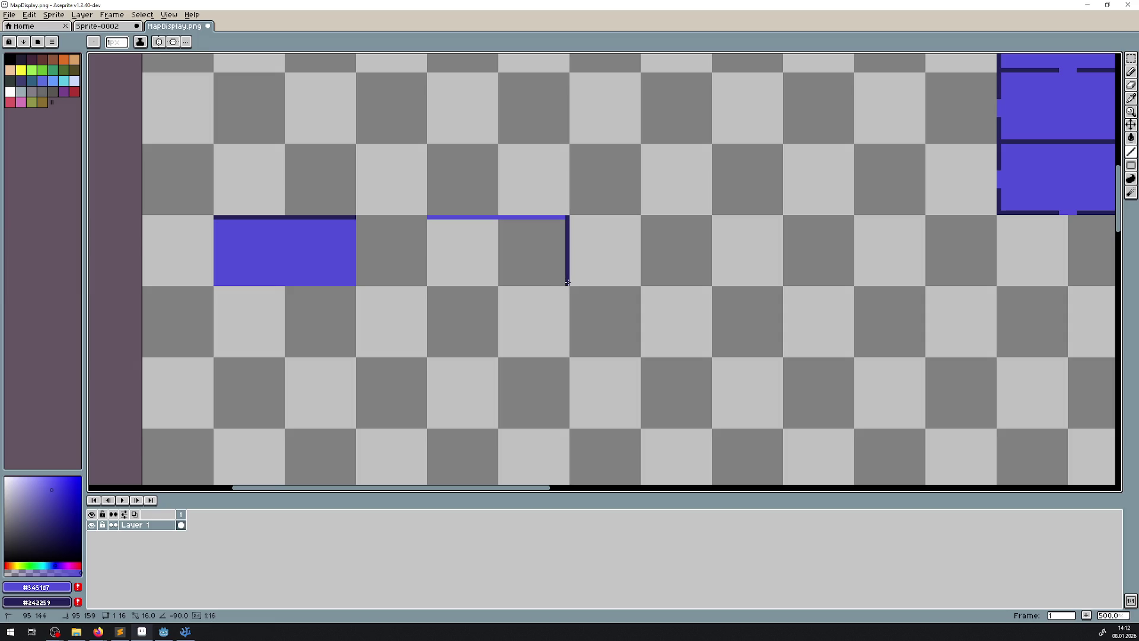
left_click_drag(568, 283, 567, 283)
left_click_drag(567, 284, 428, 283)
left_click_drag(428, 284, 429, 219)
scroll(546, 243, "right", 5)
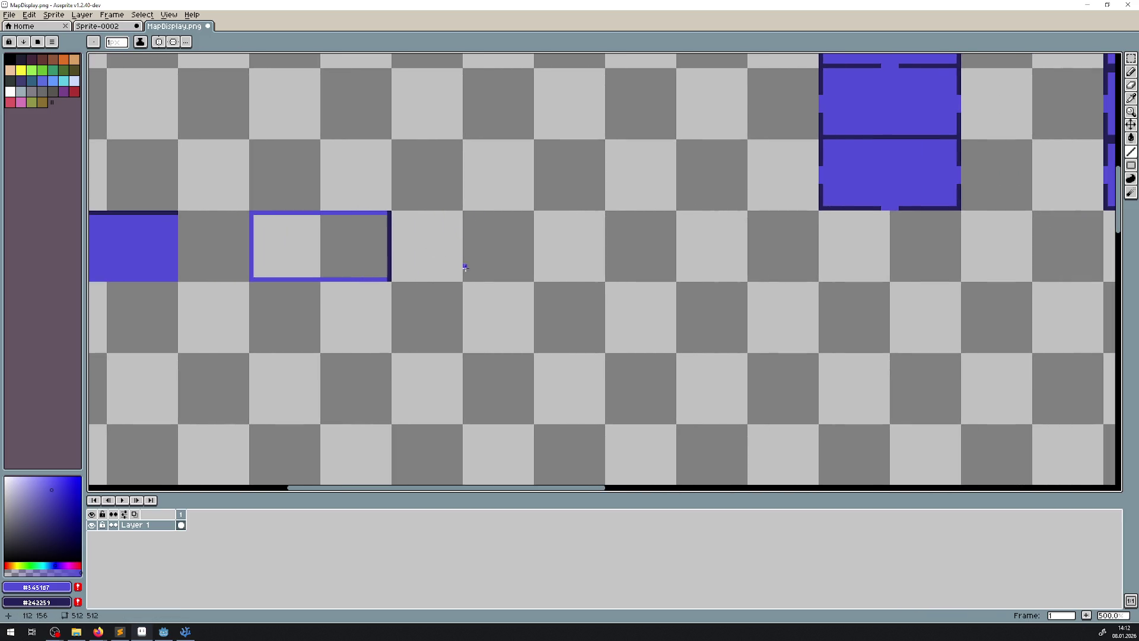
mouse_move(465, 278)
left_mouse_down()
mouse_move(603, 277)
mouse_move(602, 212)
mouse_move(468, 213)
mouse_move(466, 277)
left_mouse_up()
mouse_move(634, 257)
left_mouse_down()
mouse_move(862, 204)
mouse_move(461, 270)
mouse_move(387, 242)
mouse_move(431, 306)
mouse_move(432, 336)
mouse_move(604, 336)
mouse_move(570, 336)
mouse_move(567, 270)
mouse_move(433, 282)
mouse_move(434, 268)
left_mouse_up()
scroll(460, 276, "down", 4)
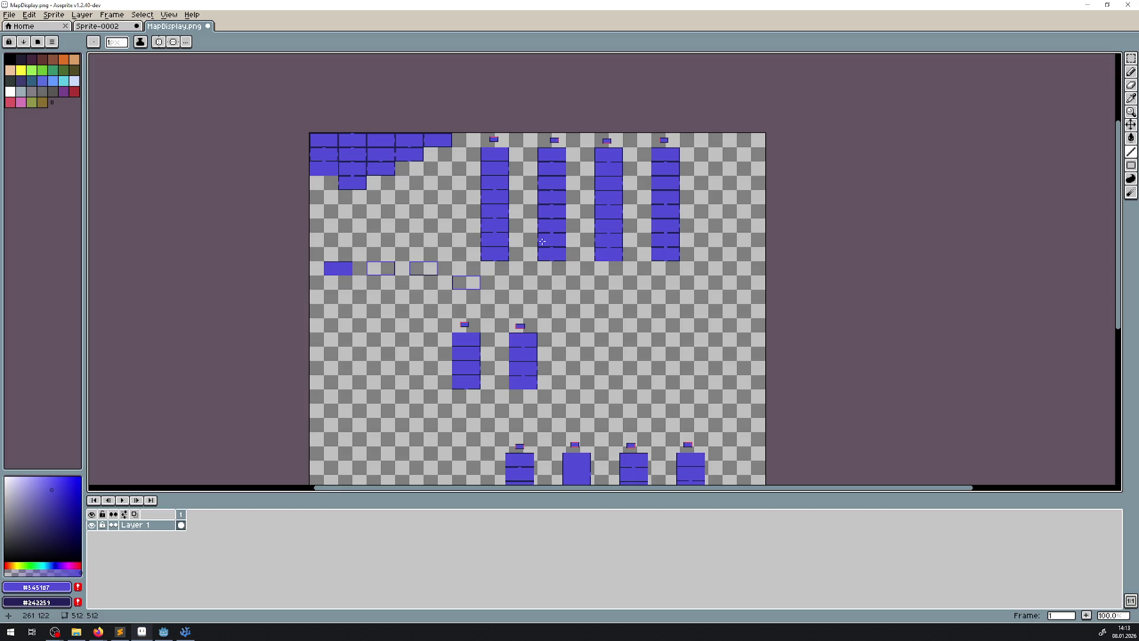
- Move the filled purple tile to the right of the tall columns
scroll(425, 275, "up", 2)
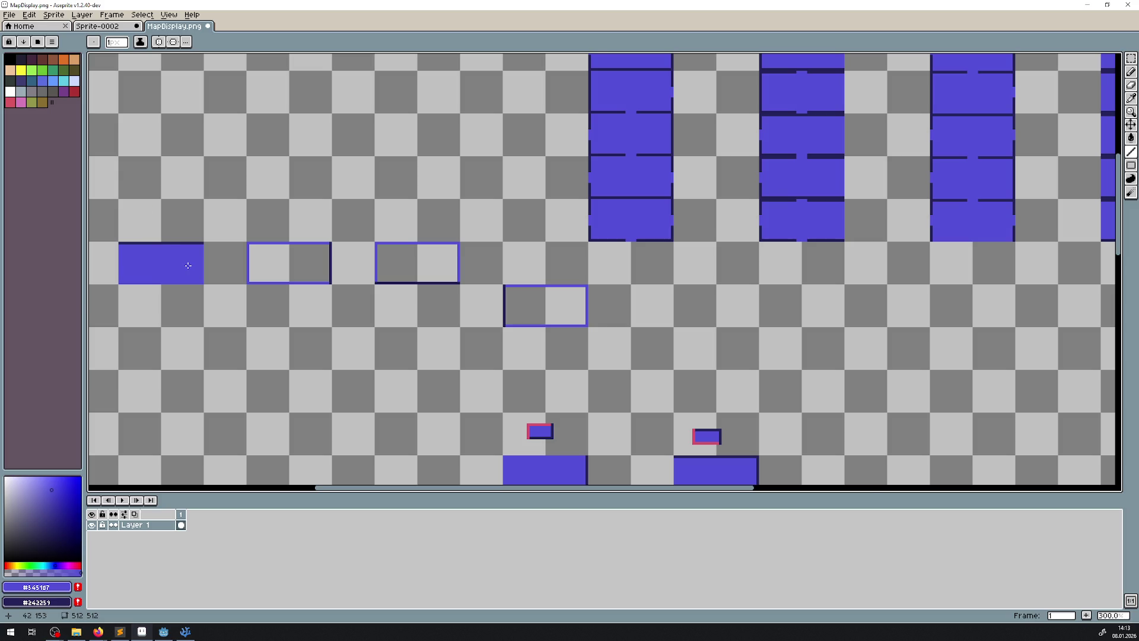
scroll(188, 265, "down", 2)
key("w")
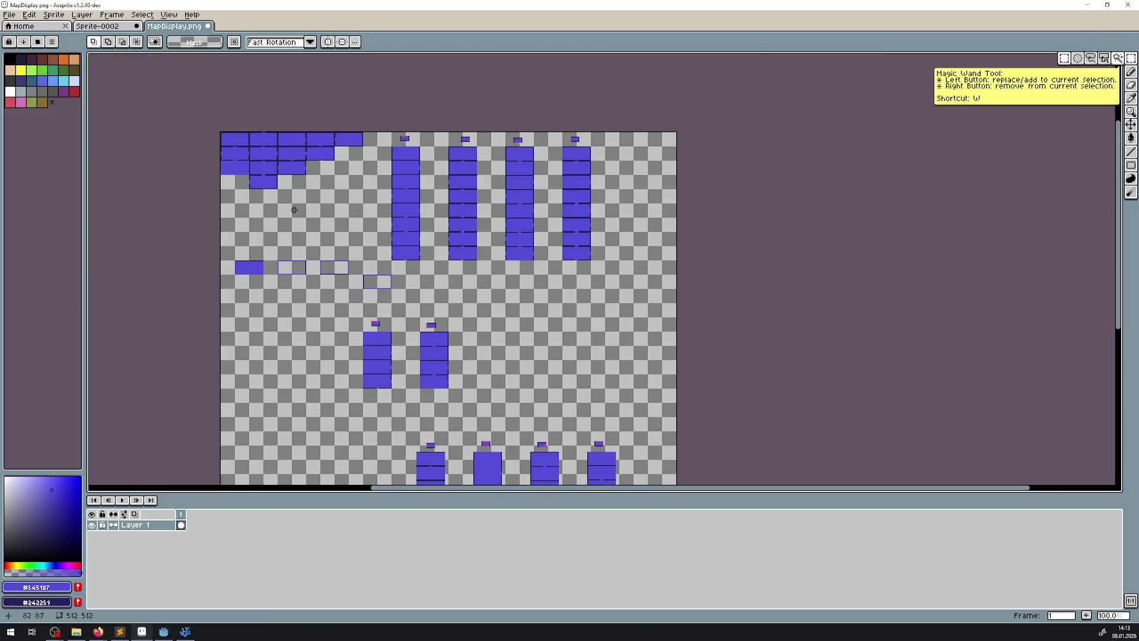
scroll(264, 236, "up", 2)
left_click_drag(283, 368, 283, 368)
mouse_move(216, 328)
left_mouse_down()
mouse_move(257, 198)
mouse_move(450, 230)
left_mouse_up()
scroll(450, 230, "down", 1)
scroll(236, 310, "up", 1)
scroll(147, 357, "down", 1)
mouse_move(148, 356)
left_mouse_down()
mouse_move(747, 233)
mouse_move(752, 221)
left_mouse_up()
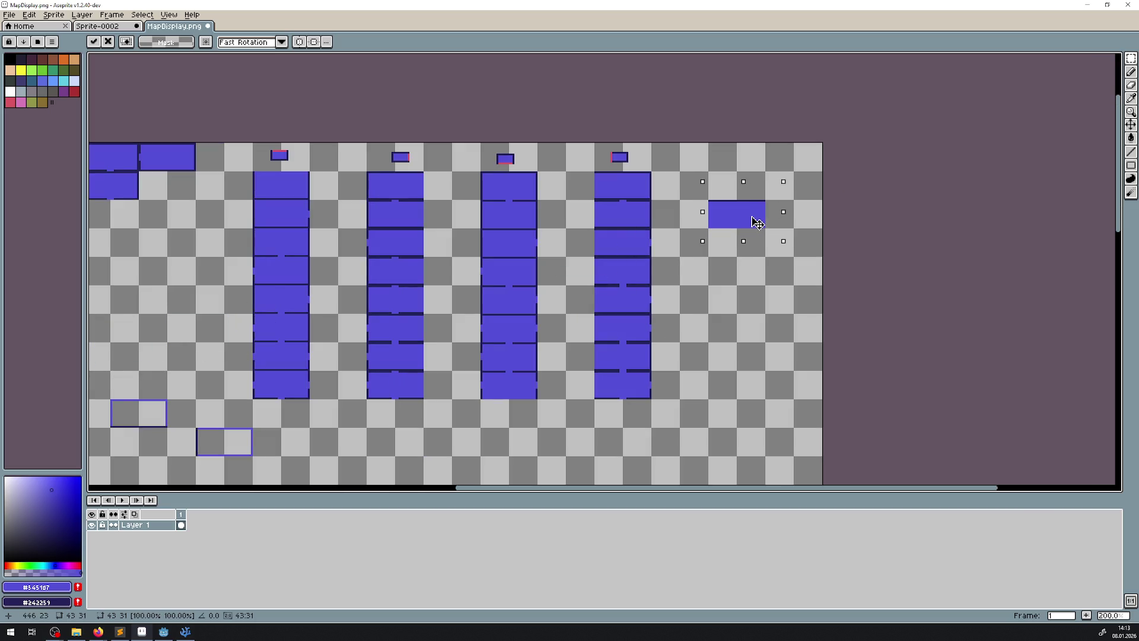
scroll(740, 215, "up", 1)
key("Return")
- Stack a copy of the purple tile beneath it and move an outline box beside them, one tile down
mouse_move(639, 182)
left_mouse_down()
mouse_move(755, 265)
mouse_move(820, 285)
left_mouse_up()
left_click_drag(776, 226, 754, 279)
scroll(751, 279, "down", 2)
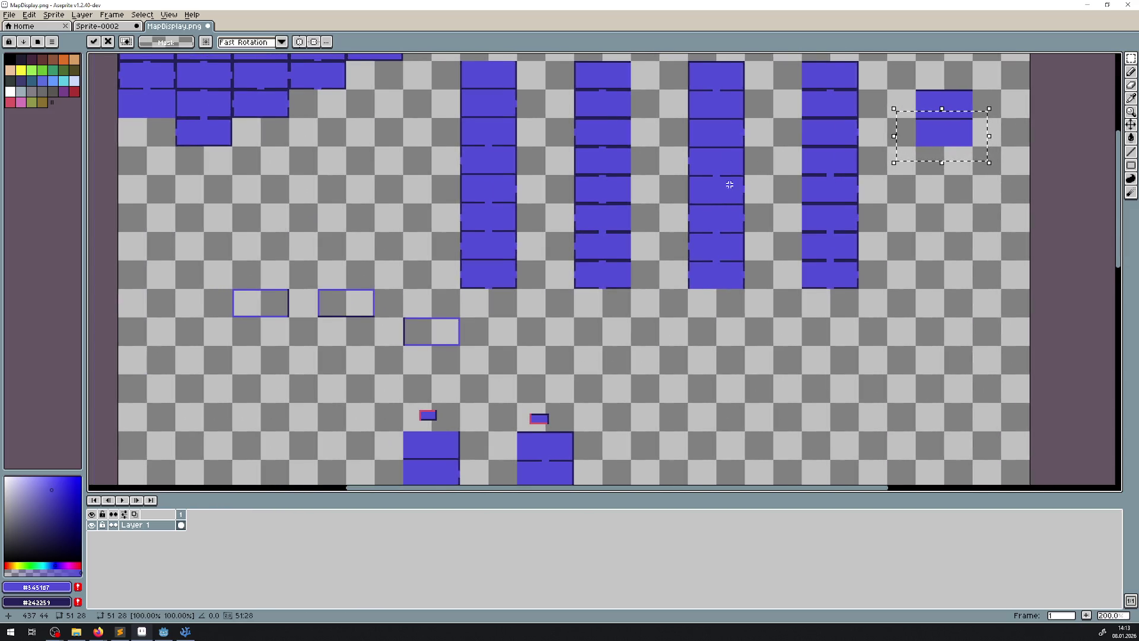
mouse_move(224, 278)
left_mouse_down()
mouse_move(299, 324)
mouse_move(1098, 201)
mouse_move(953, 186)
mouse_move(960, 194)
left_mouse_up()
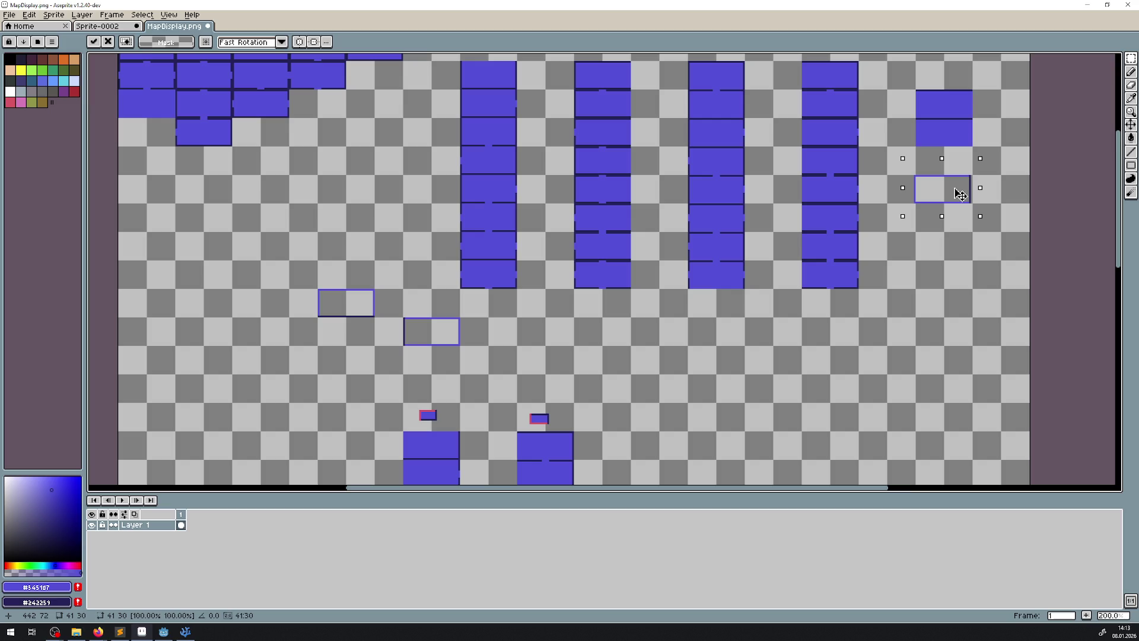
scroll(960, 194, "up", 3)
mouse_move(722, 163)
left_mouse_down()
mouse_move(739, 240)
mouse_move(734, 305)
left_mouse_up()
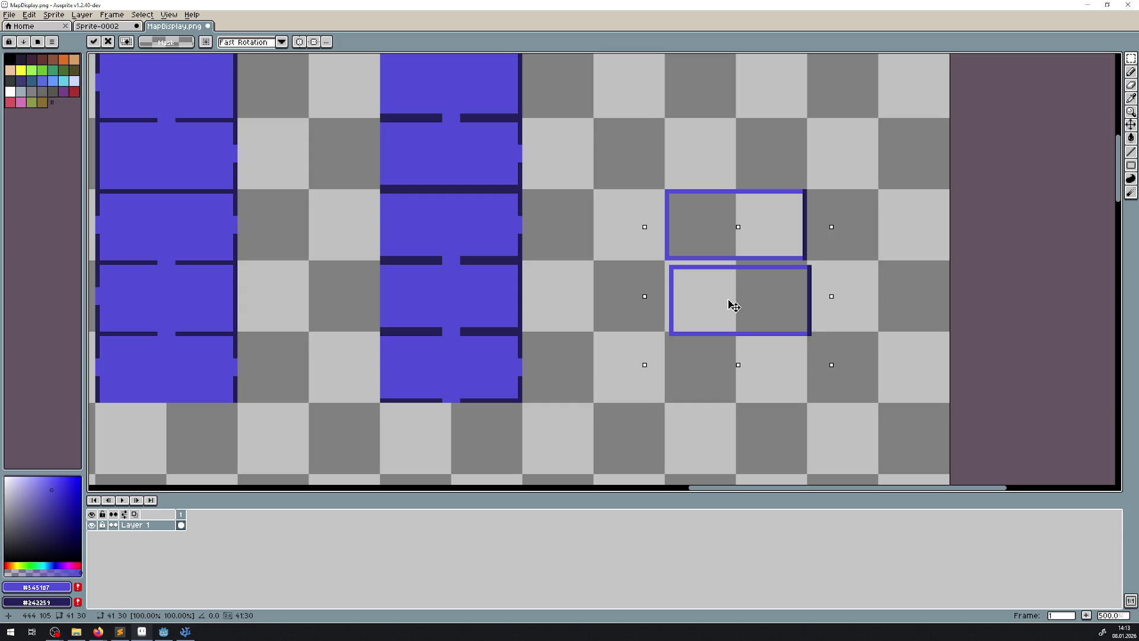
left_click(595, 178)
- Move the next outline box to the right, stacking it below the other outline
scroll(595, 178, "down", 3)
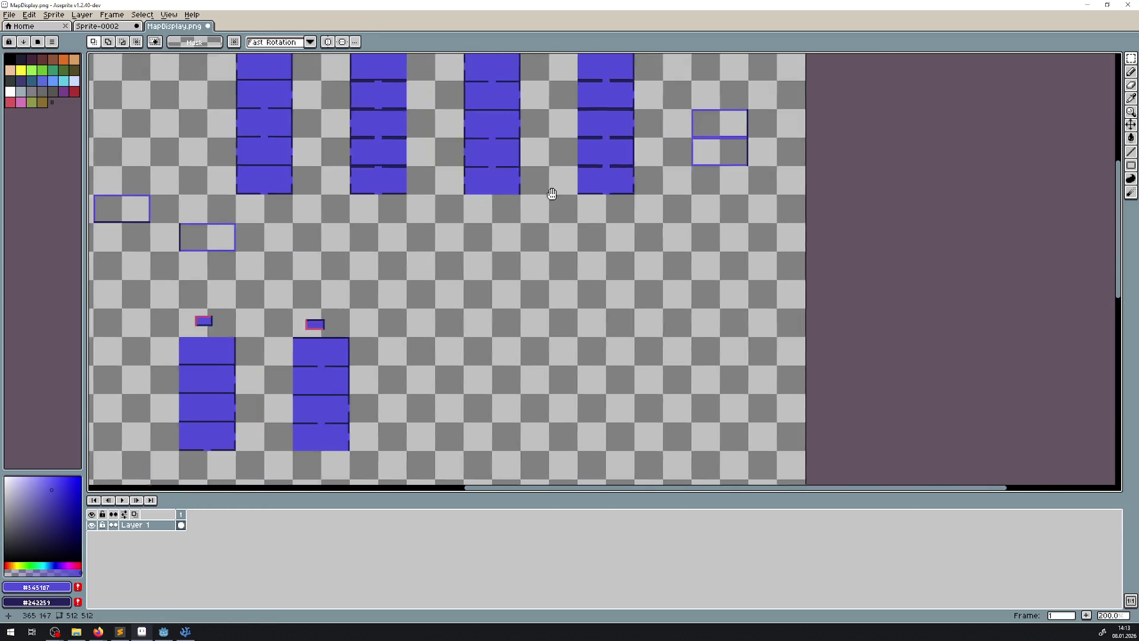
left_click_drag(537, 205, 694, 138)
mouse_move(214, 121)
left_mouse_down()
mouse_move(309, 178)
mouse_move(877, 151)
mouse_move(877, 188)
mouse_move(895, 199)
left_mouse_up()
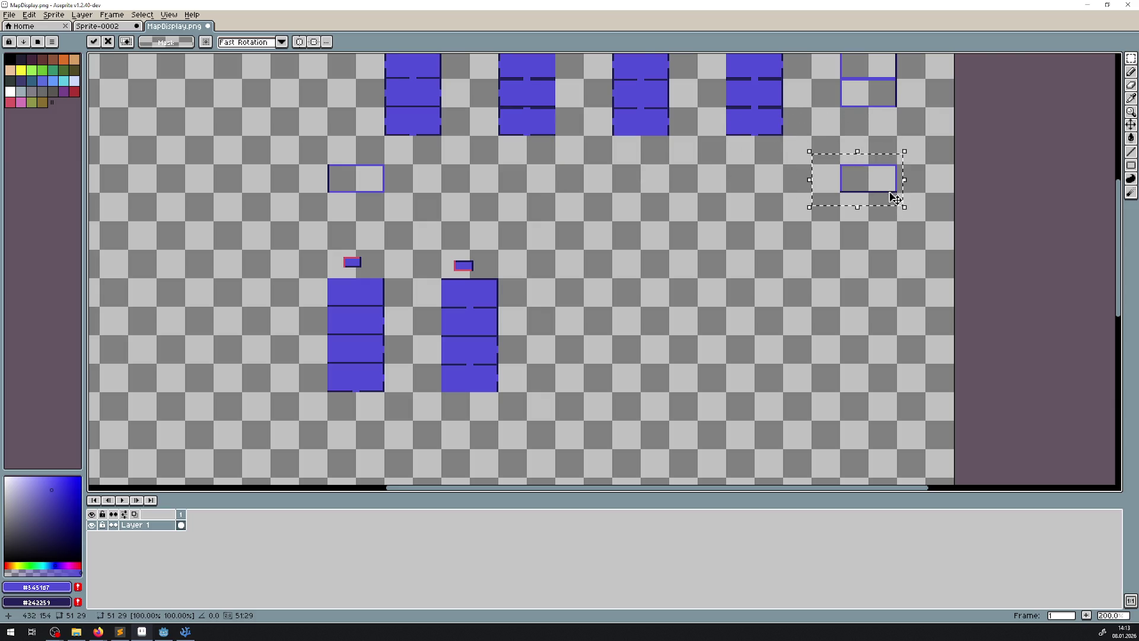
scroll(894, 199, "up", 4)
mouse_move(702, 234)
left_mouse_down()
mouse_move(710, 320)
mouse_move(700, 318)
left_mouse_up()
scroll(380, 238, "down", 3)
- Move the left outlined box to the far right of the map, one tile further down
scroll(535, 226, "left", 5)
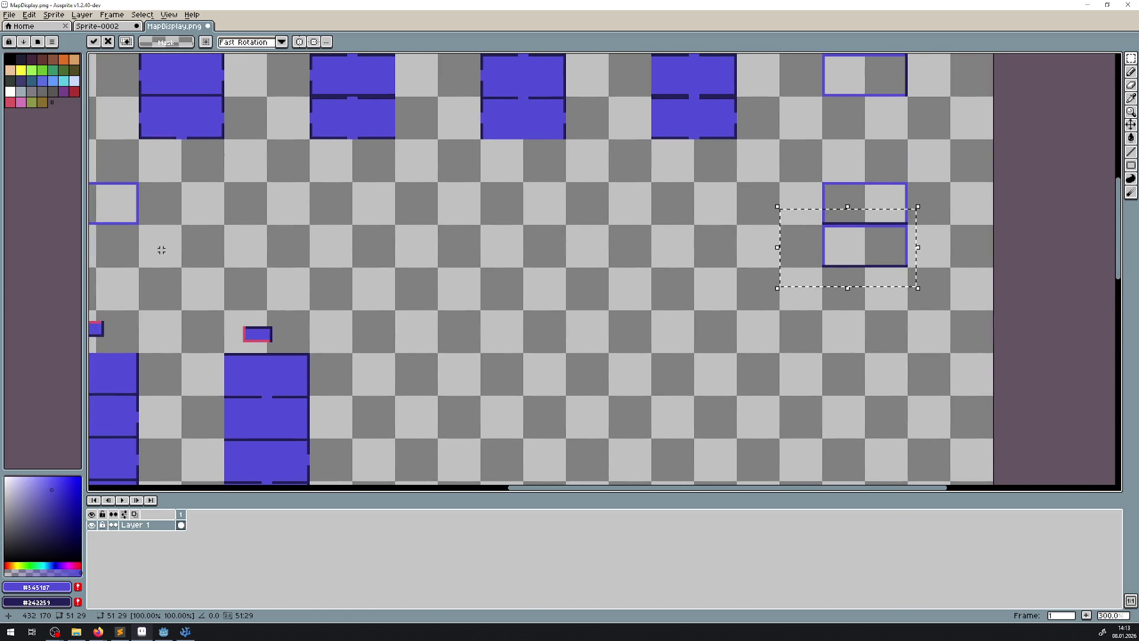
scroll(162, 250, "left", 5)
left_click_drag(335, 244, 162, 174)
mouse_move(241, 208)
left_mouse_down()
mouse_move(860, 275)
mouse_move(1014, 337)
mouse_move(1010, 379)
left_mouse_up()
scroll(971, 364, "down", 3)
scroll(771, 267, "right", 5)
left_click_drag(633, 209, 642, 260)
left_click(512, 156)
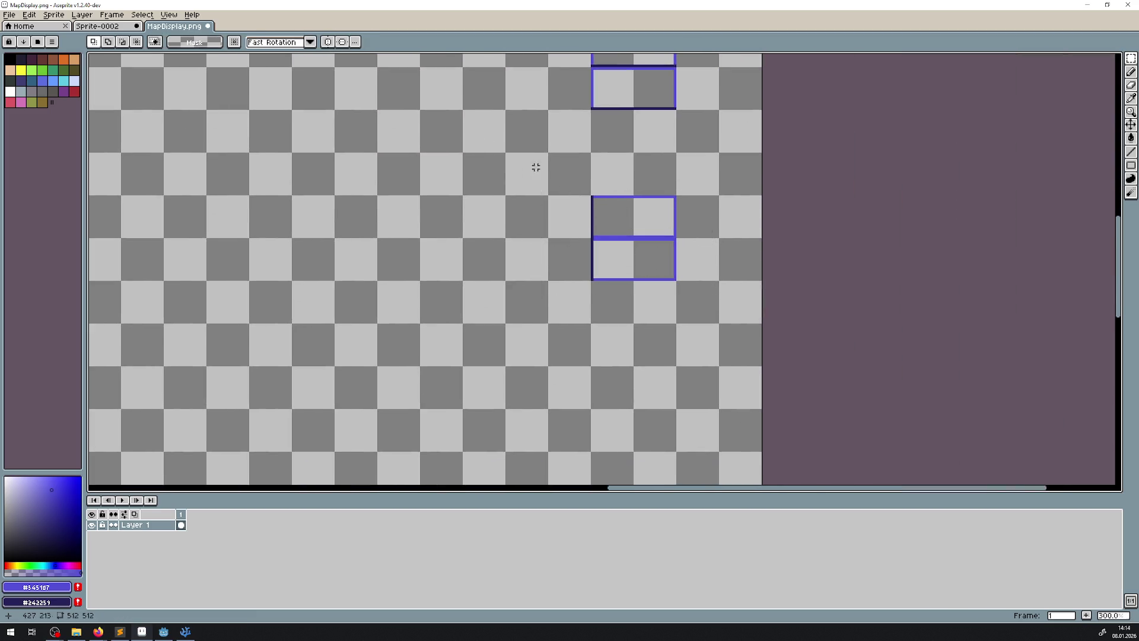
- Fill the six outlined boxes in the right-hand column with the Paint Bucket
key("g")
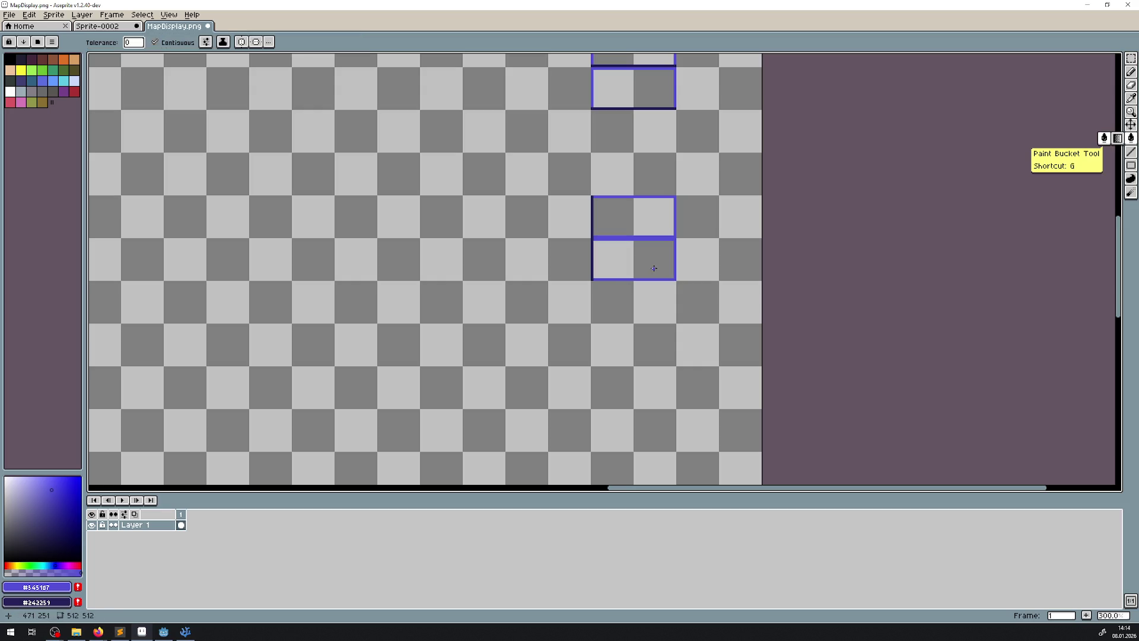
left_click(649, 265)
left_click(646, 220)
scroll(629, 225, "up", 3)
left_click(603, 241)
left_click(603, 194)
scroll(602, 194, "up", 3)
left_click(580, 155)
left_click(593, 119)
mouse_move(594, 335)
left_mouse_down()
mouse_move(558, 302)
mouse_move(550, 317)
left_mouse_up()
- Open a doorway gap in the dividing line and paint over the lower box's inner edge
left_click(1131, 151)
scroll(617, 261, "up", 1)
scroll(510, 196, "up", 3)
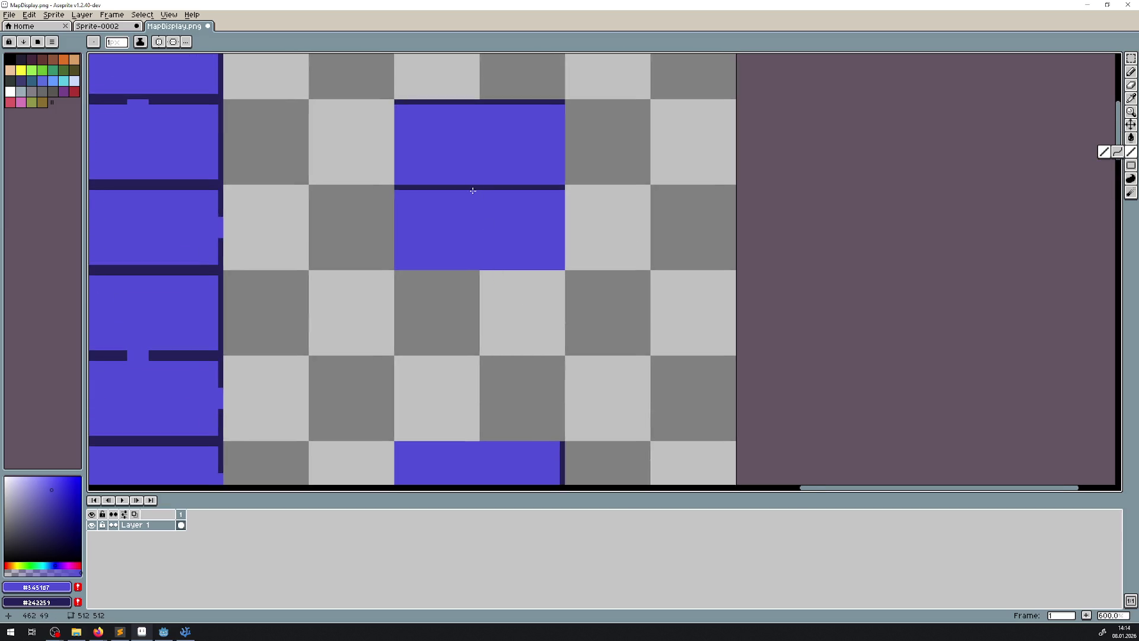
scroll(473, 190, "up", 1)
left_click_drag(489, 188, 474, 188)
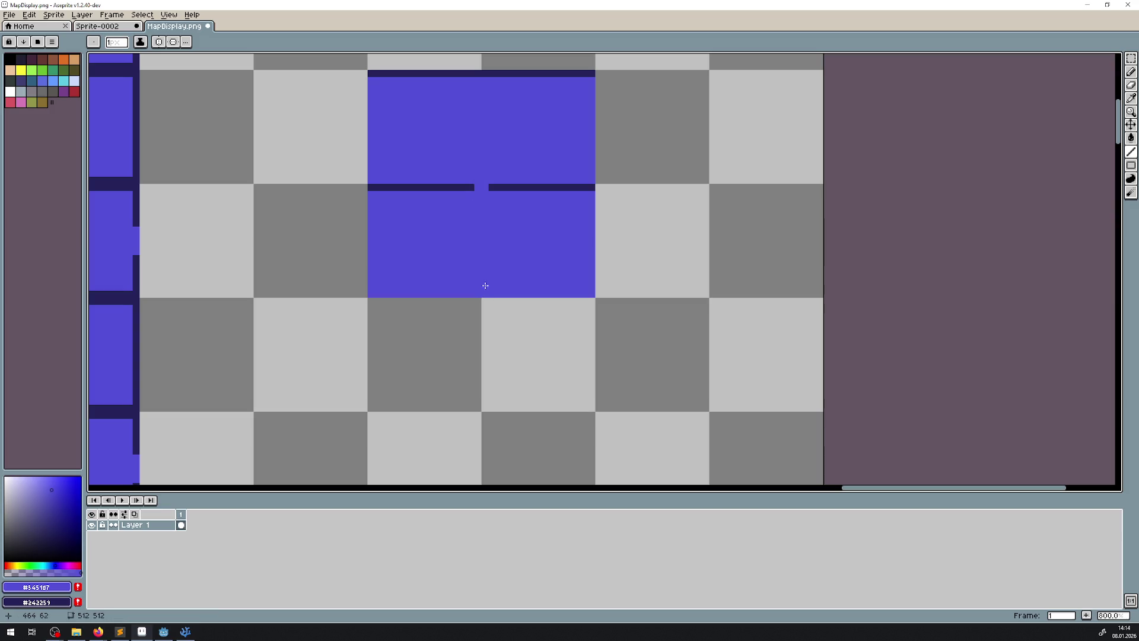
scroll(534, 238, "down", 2)
left_click_drag(549, 305, 527, 132)
scroll(524, 420, "up", 2)
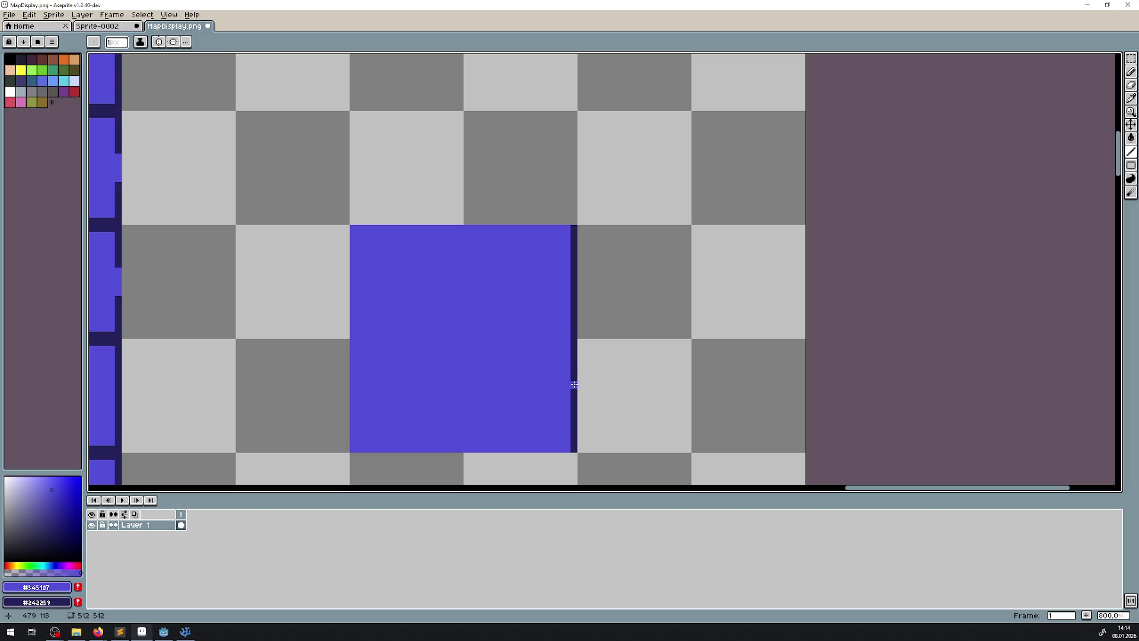
mouse_move(567, 343)
left_mouse_down()
mouse_move(566, 446)
mouse_move(565, 380)
left_mouse_up()
scroll(520, 356, "down", 2)
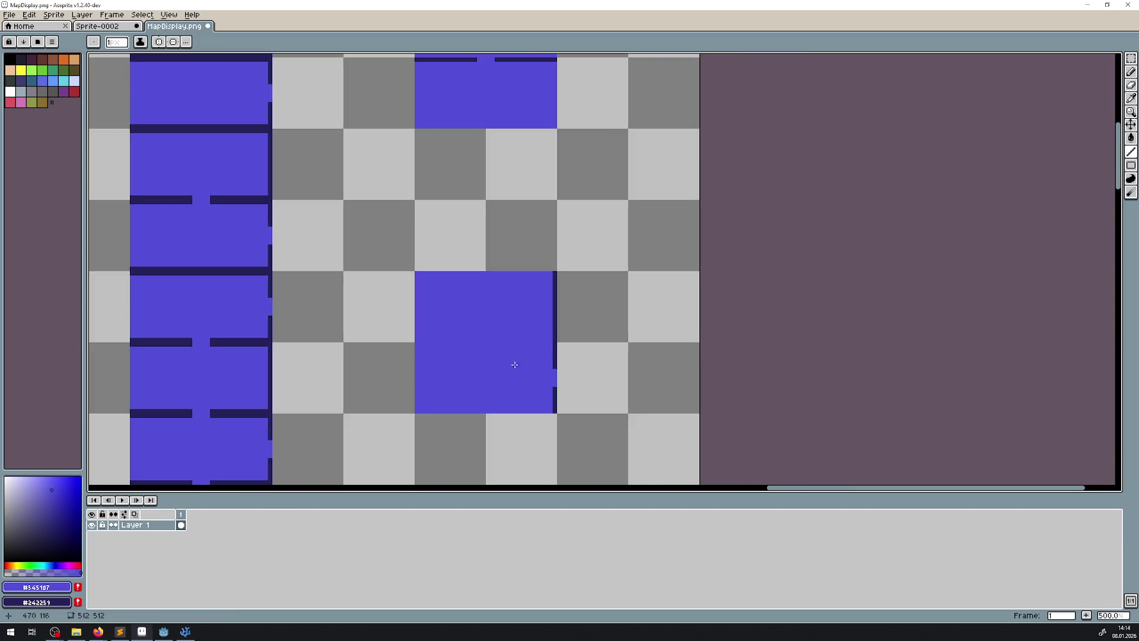
scroll(476, 260, "down", 4)
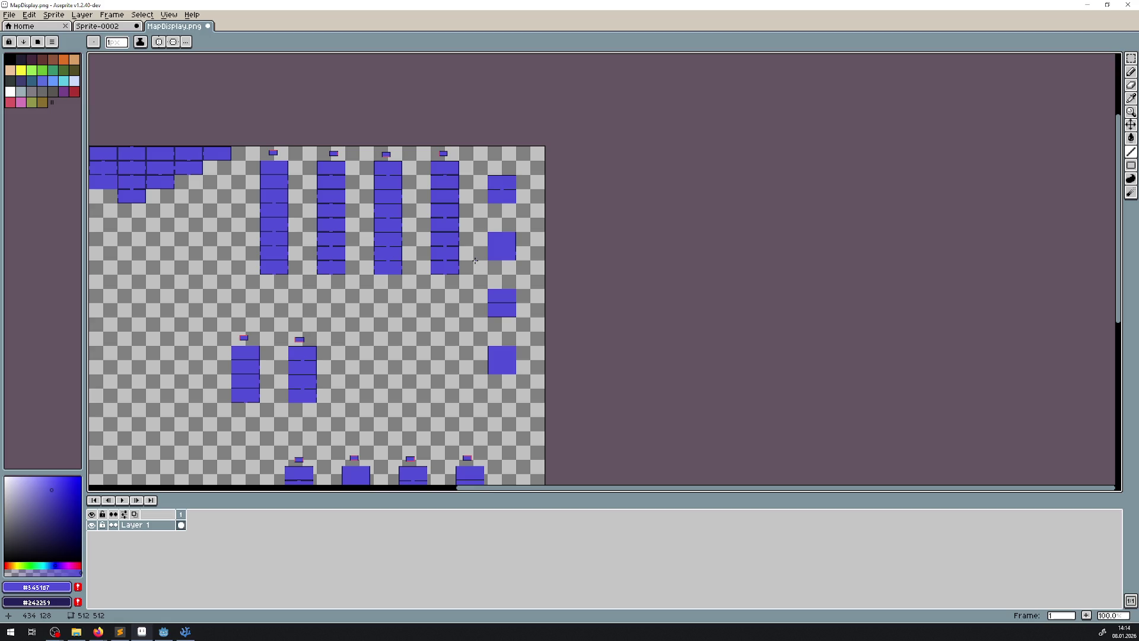
mouse_move(371, 285)
left_mouse_down()
mouse_move(437, 279)
mouse_move(396, 207)
left_mouse_up()
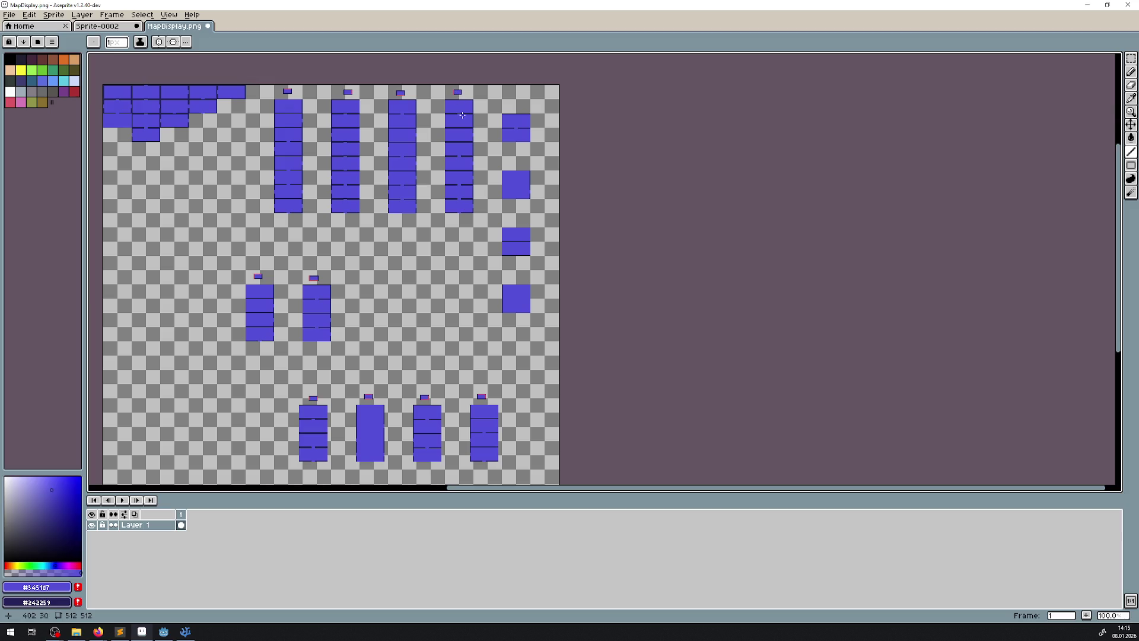
scroll(500, 204, "up", 4)
scroll(516, 257, "down", 4)
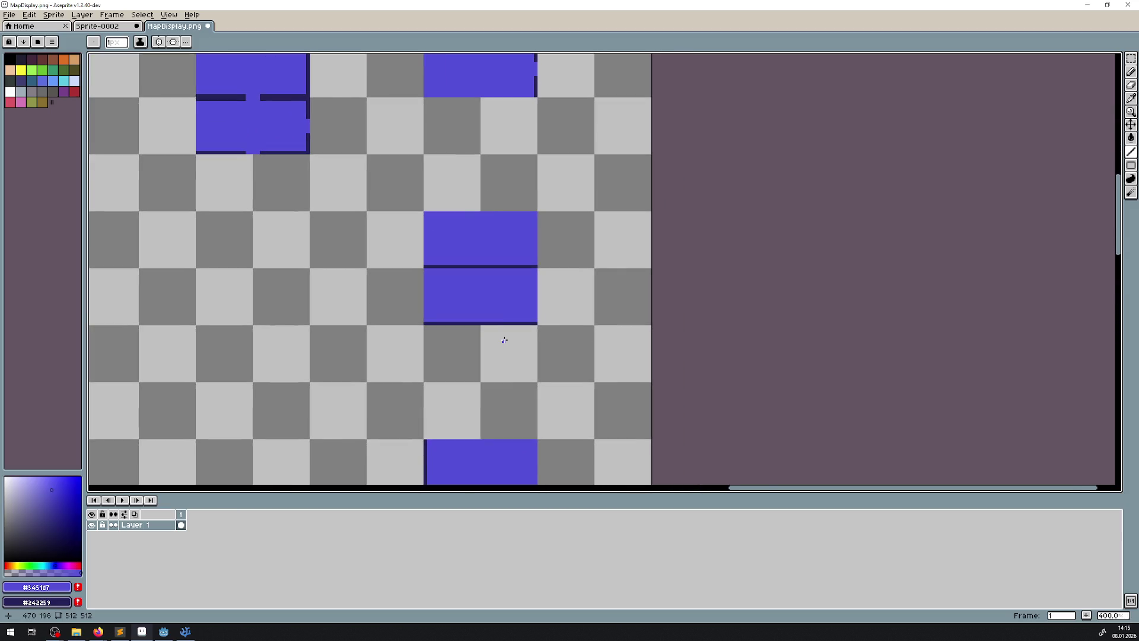
- Paint a doorway gap into the block's dark bottom line
scroll(504, 339, "up", 2)
scroll(473, 320, "up", 4)
left_click_drag(447, 302, 484, 308)
scroll(482, 305, "down", 7)
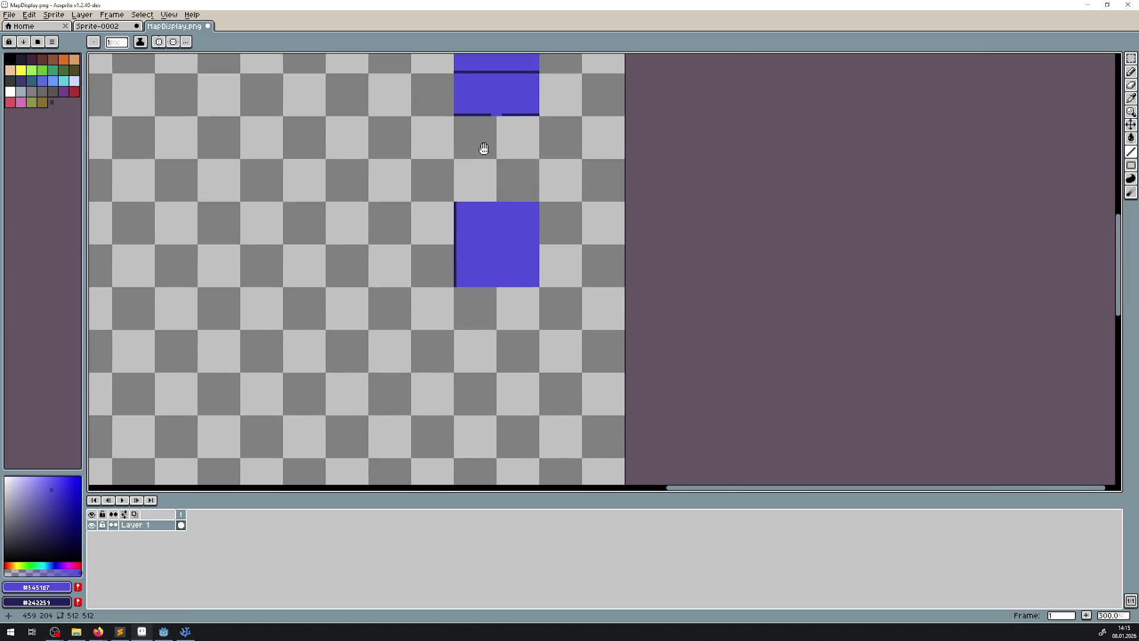
scroll(473, 233, "up", 7)
left_click(419, 260)
key("ctrl+z")
- Touch up the left edge and paint the dark inner column blue
mouse_move(432, 174)
left_mouse_down()
mouse_move(431, 252)
mouse_move(416, 255)
mouse_move(409, 291)
mouse_move(427, 244)
mouse_move(425, 168)
left_mouse_up()
left_click(431, 255)
scroll(452, 234, "down", 5)
left_click_drag(452, 234, 623, 247)
scroll(623, 247, "down", 3)
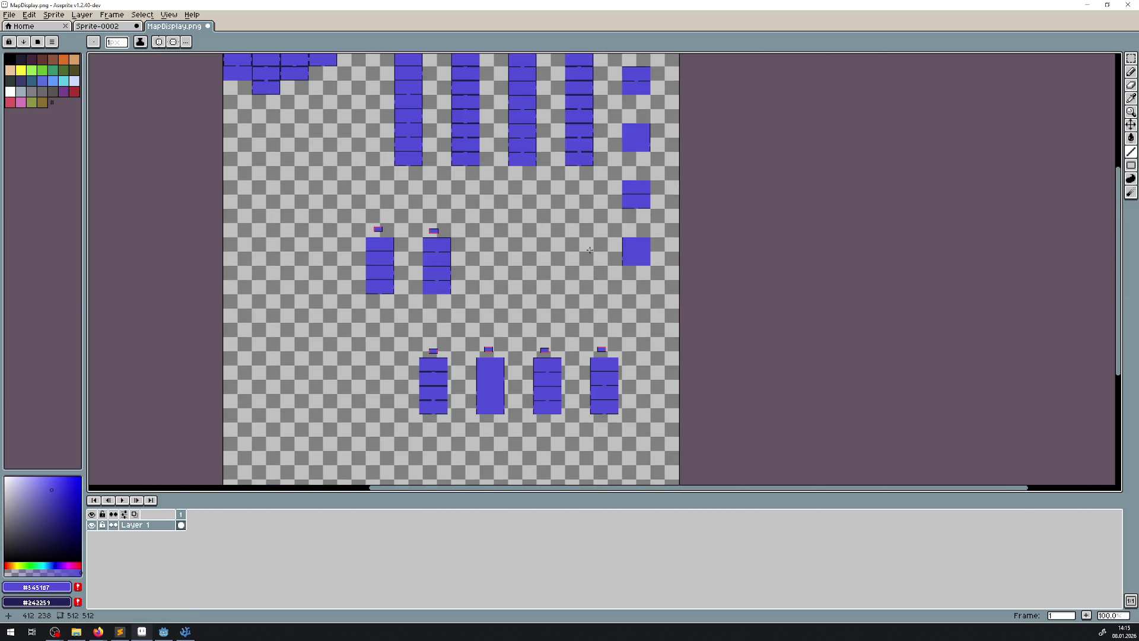
scroll(522, 239, "up", 4)
scroll(472, 259, "down", 2)
scroll(473, 260, "left", 1)
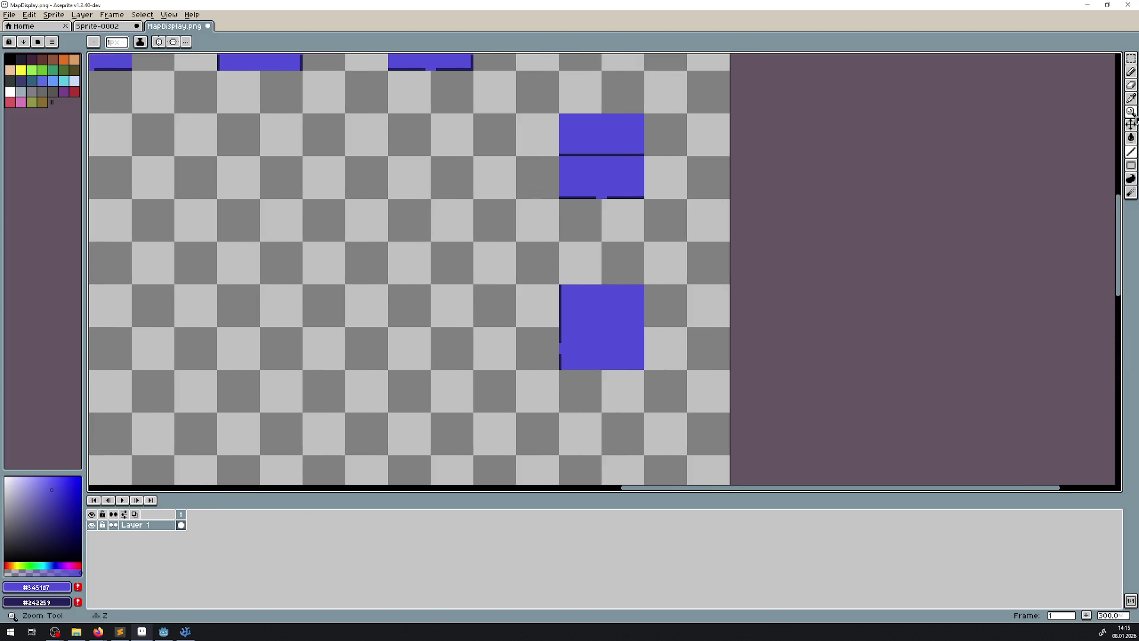
- Eyedrop the pink and dark edge colours, making pink the main drawing colour
key("i")
scroll(621, 294, "left", 8)
scroll(487, 281, "up", 3)
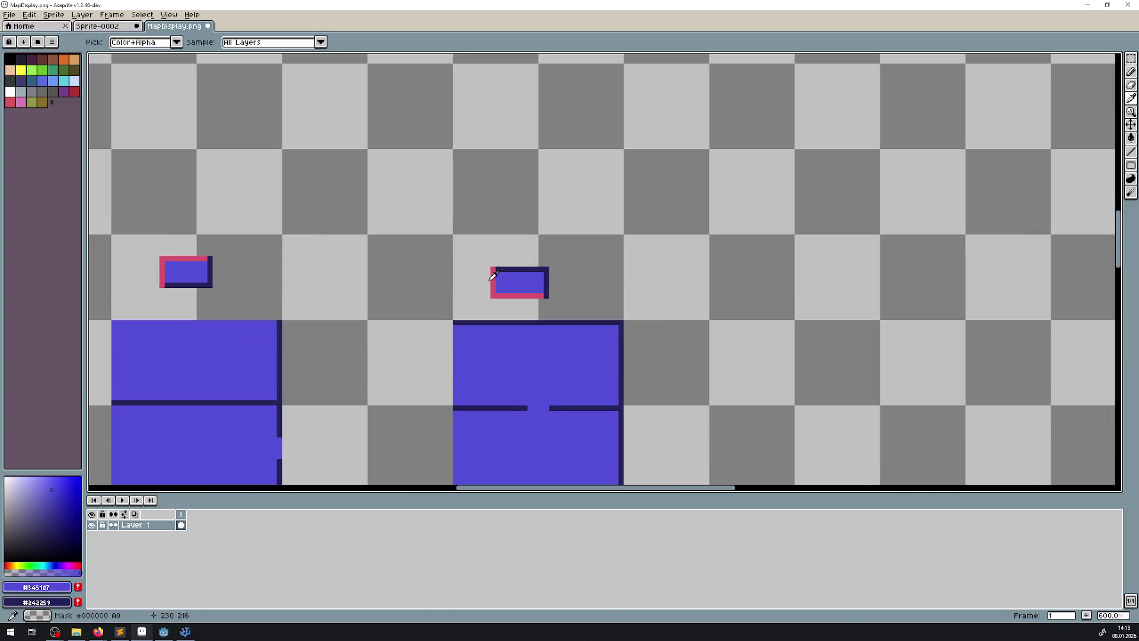
right_click(499, 274)
scroll(918, 175, "right", 10)
left_click(1132, 156)
scroll(821, 186, "down", 4)
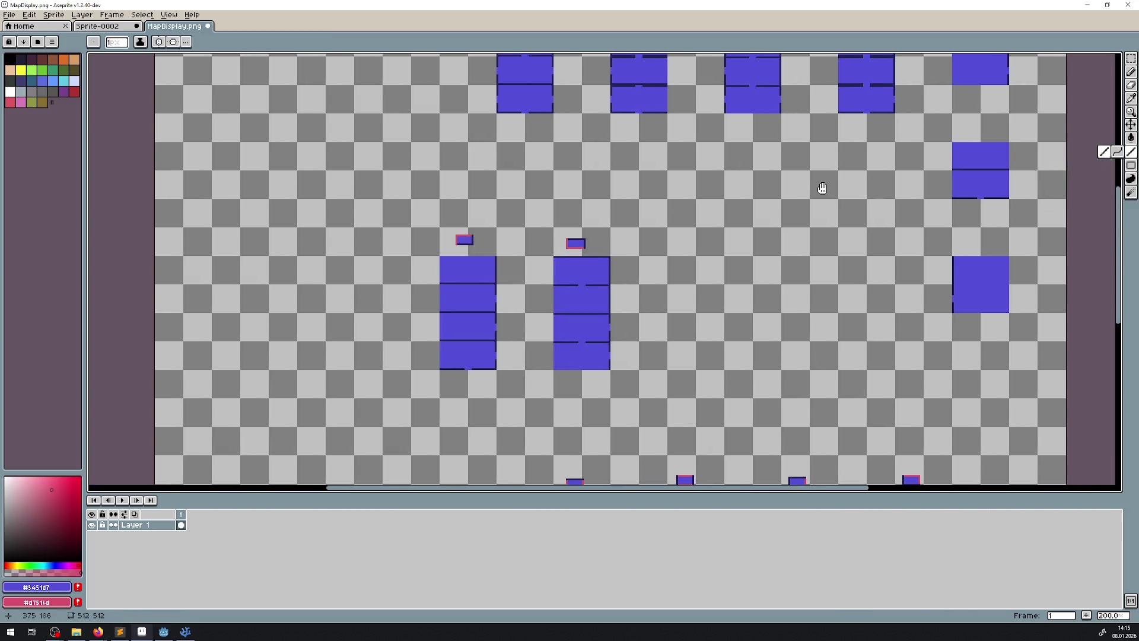
scroll(474, 267, "right", 2)
scroll(516, 184, "up", 6)
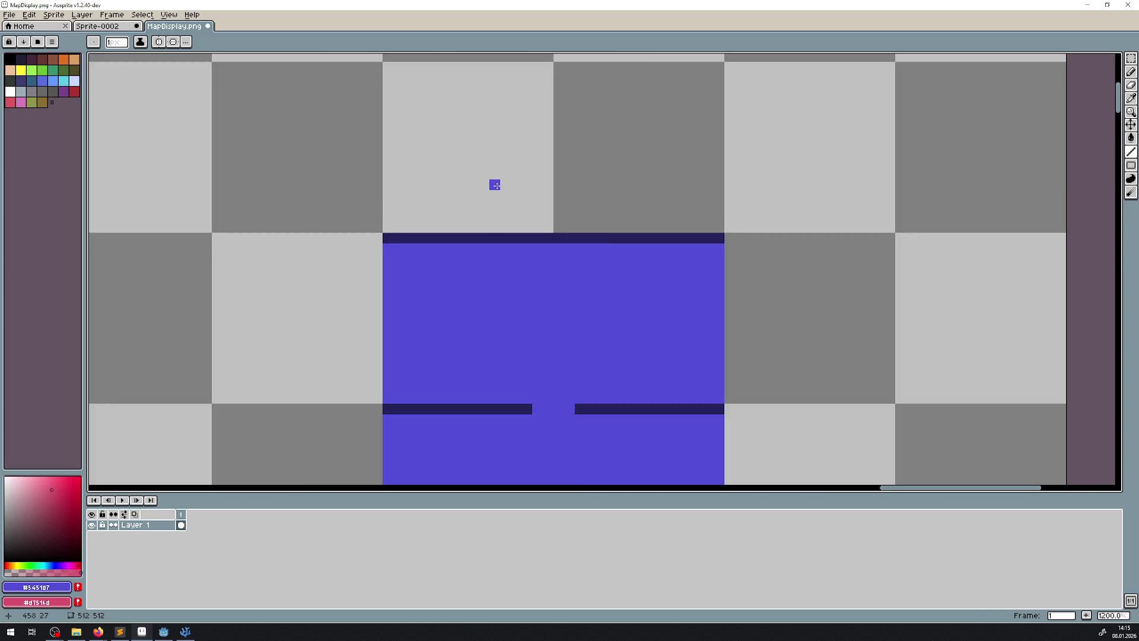
left_click(1131, 98)
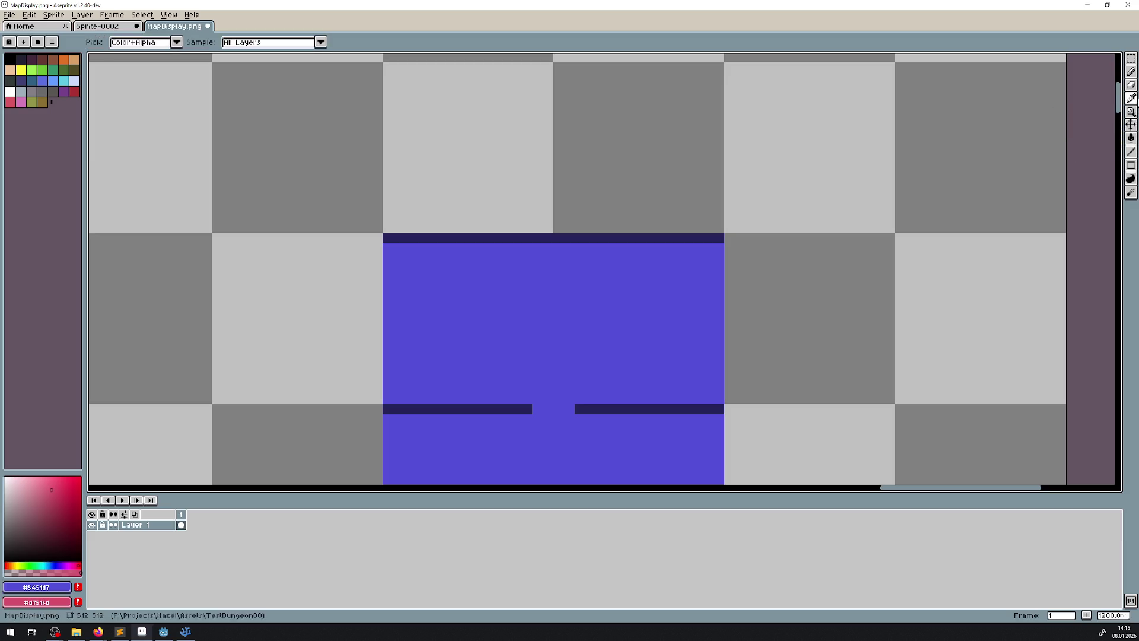
right_click(662, 235)
scroll(257, 242, "down", 4)
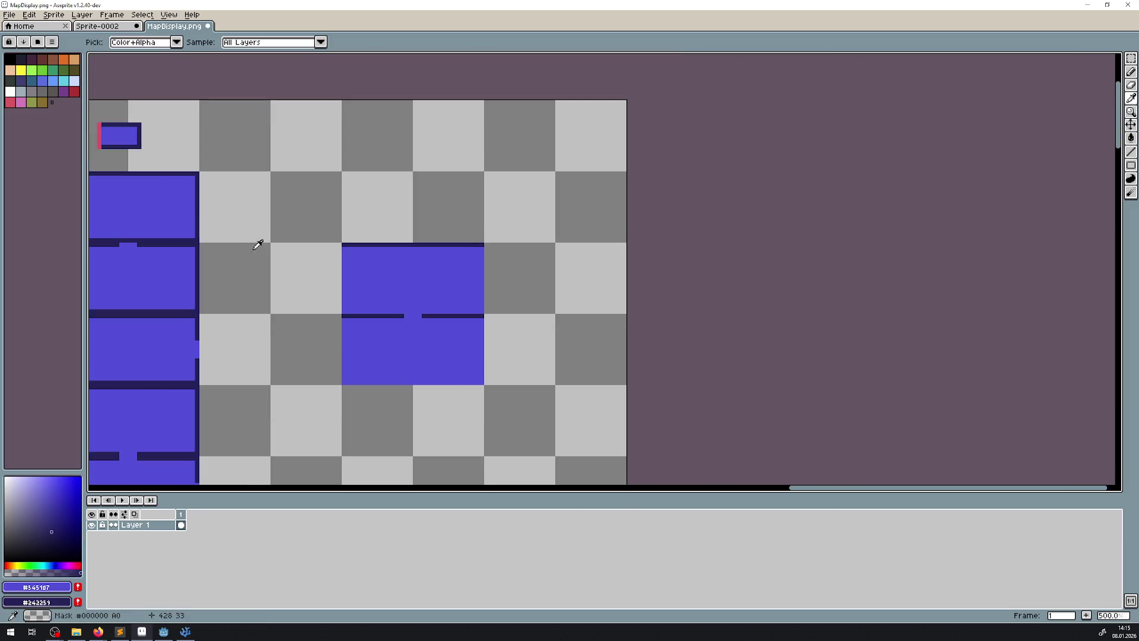
left_click(99, 132)
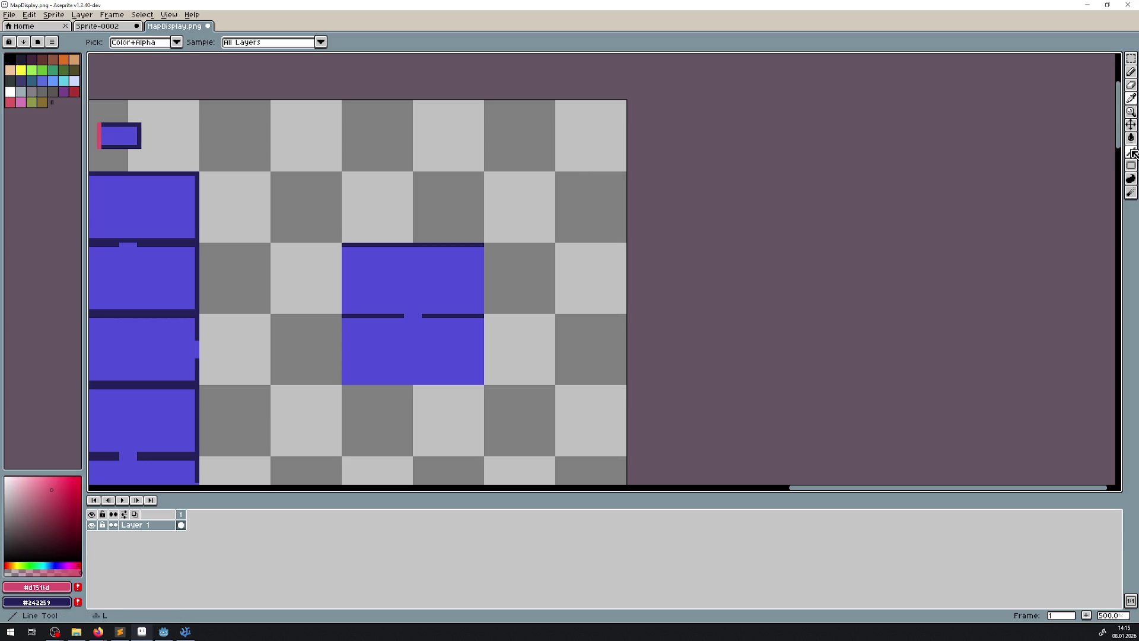
- With the Line tool, draw the first lock's navy top edge and pink side in a gap
left_click(1131, 152)
scroll(438, 214, "up", 4)
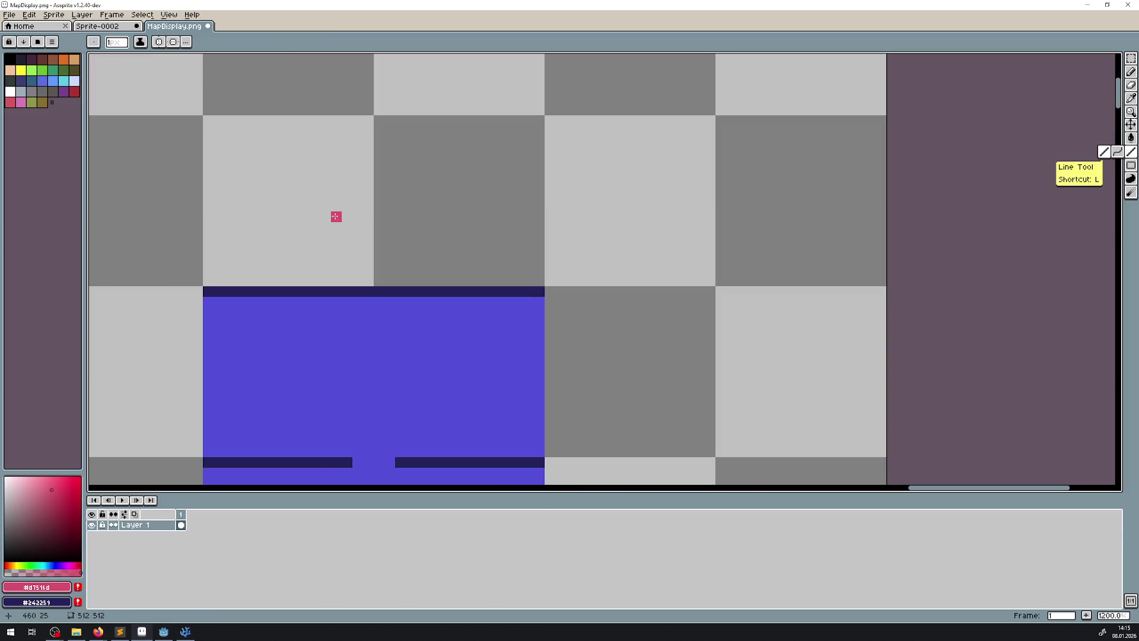
mouse_move(325, 152)
left_mouse_down()
mouse_move(434, 162)
mouse_move(421, 152)
mouse_move(419, 207)
mouse_move(326, 207)
mouse_move(326, 156)
left_mouse_up()
scroll(419, 238, "down", 4)
left_click_drag(420, 237, 428, 102)
scroll(360, 211, "up", 2)
mouse_move(376, 211)
left_mouse_down()
mouse_move(455, 211)
mouse_move(437, 213)
mouse_move(437, 246)
mouse_move(374, 246)
mouse_move(375, 211)
left_mouse_up()
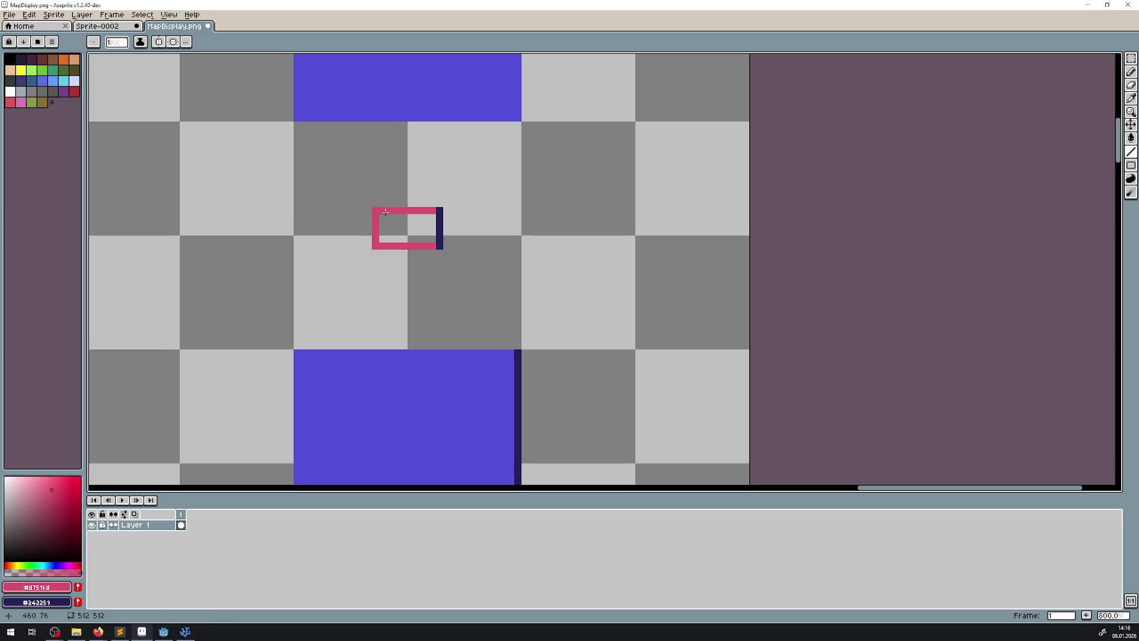
scroll(523, 323, "down", 5)
scroll(524, 322, "up", 1)
scroll(523, 323, "up", 1)
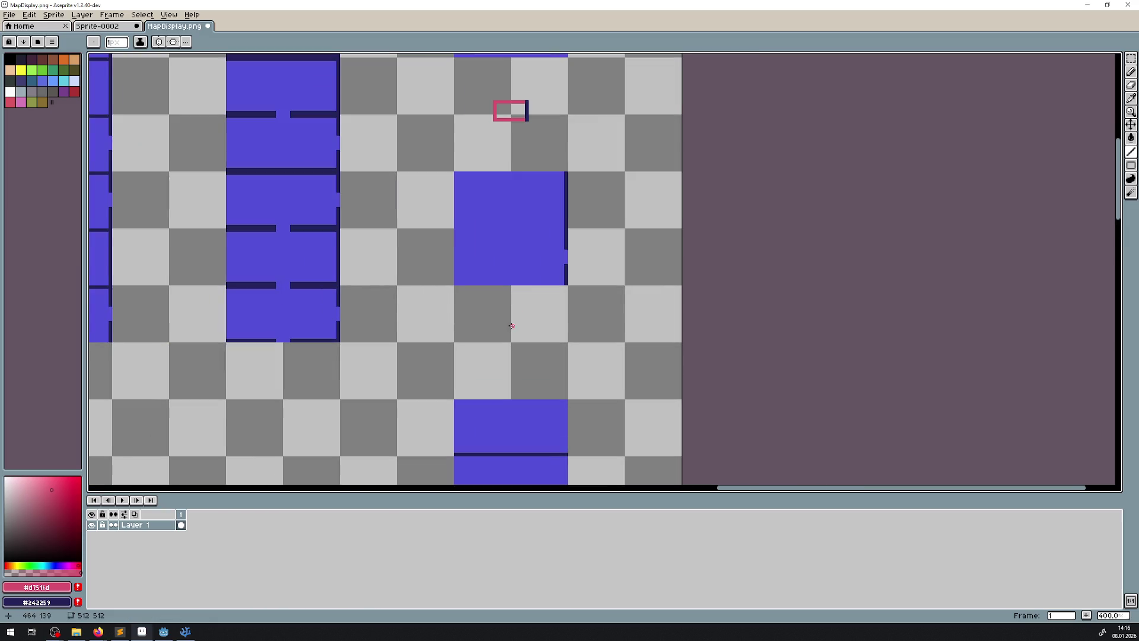
- Draw the second lock's dark edge and vertical side in the lower gap
left_click_drag(508, 323, 471, 244)
scroll(470, 244, "up", 2)
mouse_move(496, 305)
left_mouse_down()
mouse_move(495, 417)
mouse_move(463, 427)
mouse_move(467, 222)
left_mouse_up()
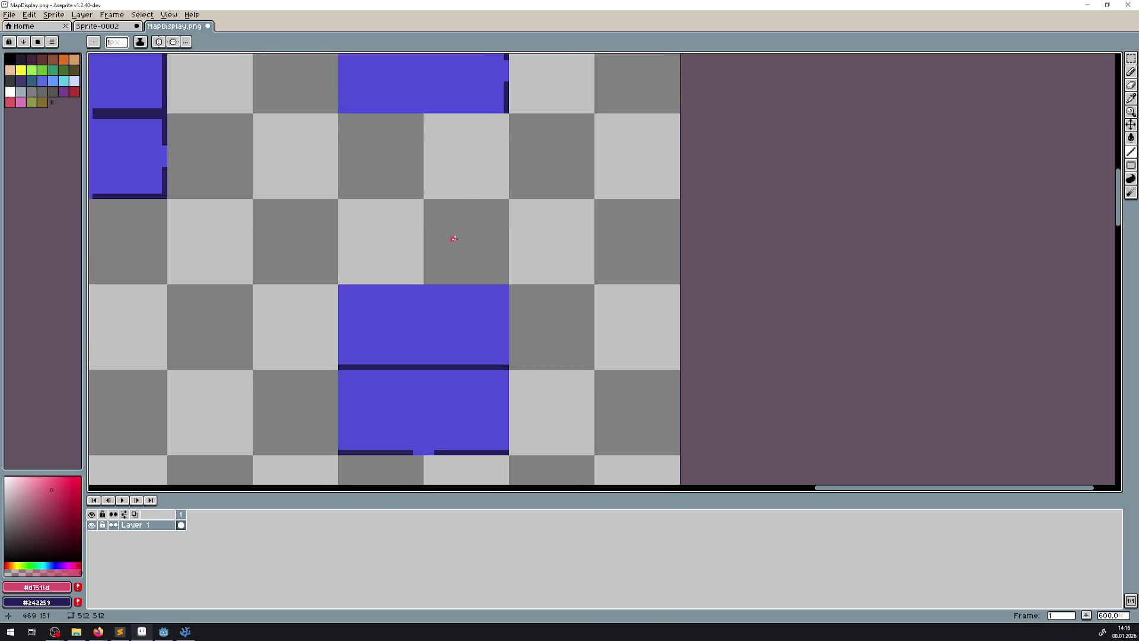
mouse_move(399, 255)
left_mouse_down()
mouse_move(466, 254)
mouse_move(450, 253)
mouse_move(447, 228)
mouse_move(399, 228)
mouse_move(399, 255)
left_mouse_up()
scroll(427, 250, "down", 2)
scroll(427, 160, "down", 3)
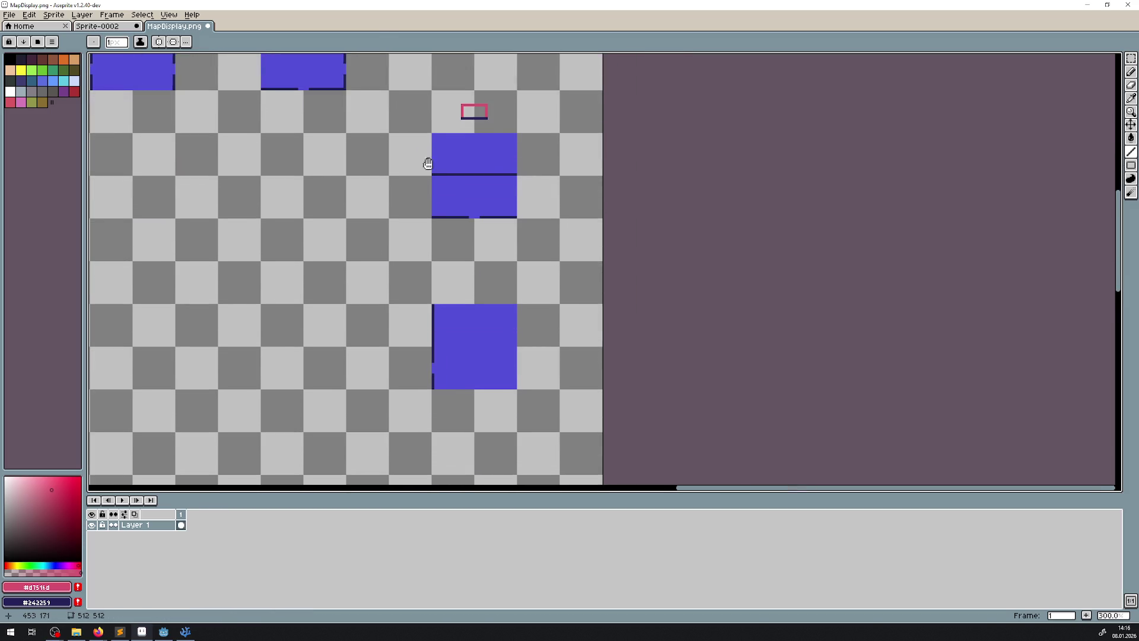
scroll(479, 304, "up", 2)
scroll(411, 242, "up", 3)
mouse_move(407, 243)
left_mouse_down()
mouse_move(418, 297)
mouse_move(536, 297)
mouse_move(504, 298)
mouse_move(504, 241)
mouse_move(415, 244)
left_mouse_up()
scroll(476, 249, "down", 7)
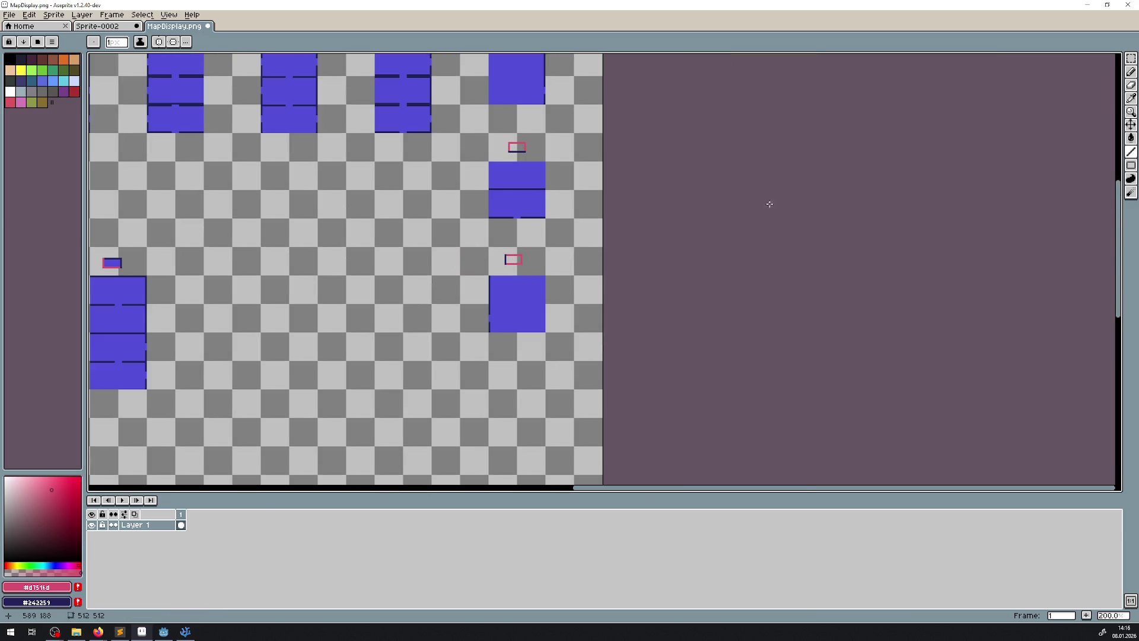
- Marquee-select the pink lock rectangles and move the top lock down into its gap
left_click(1131, 58)
scroll(600, 279, "up", 3)
left_click_drag(362, 217, 405, 258)
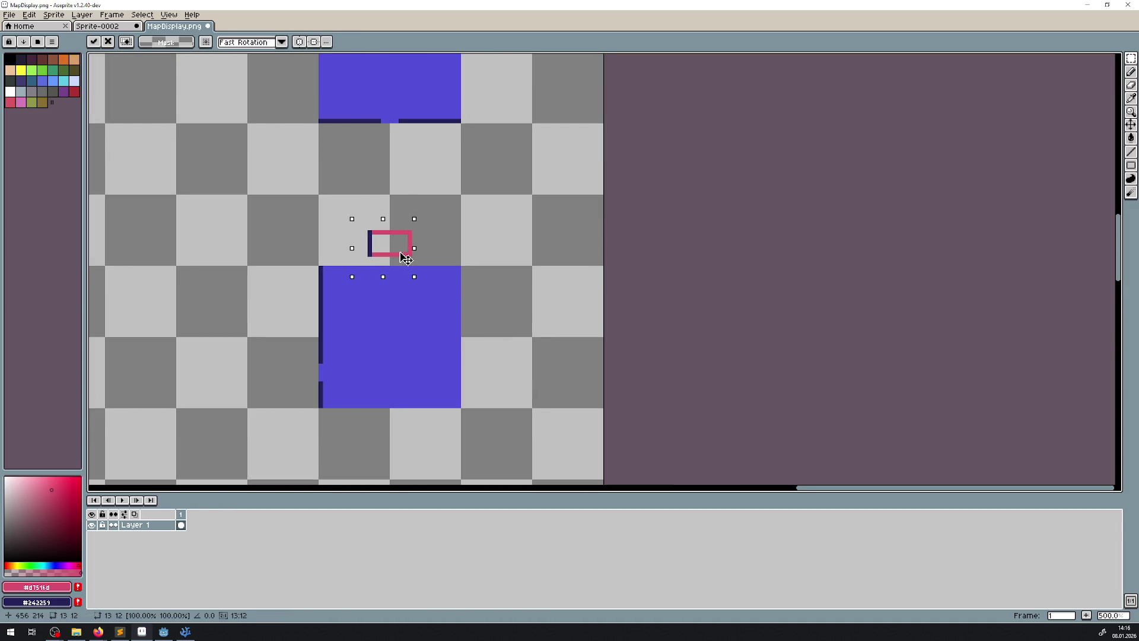
scroll(409, 249, "up", 5)
mouse_move(358, 182)
left_mouse_down()
mouse_move(431, 224)
mouse_move(394, 224)
left_mouse_up()
scroll(415, 237, "up", 5)
left_click_drag(373, 147, 466, 205)
left_click_drag(401, 178, 401, 231)
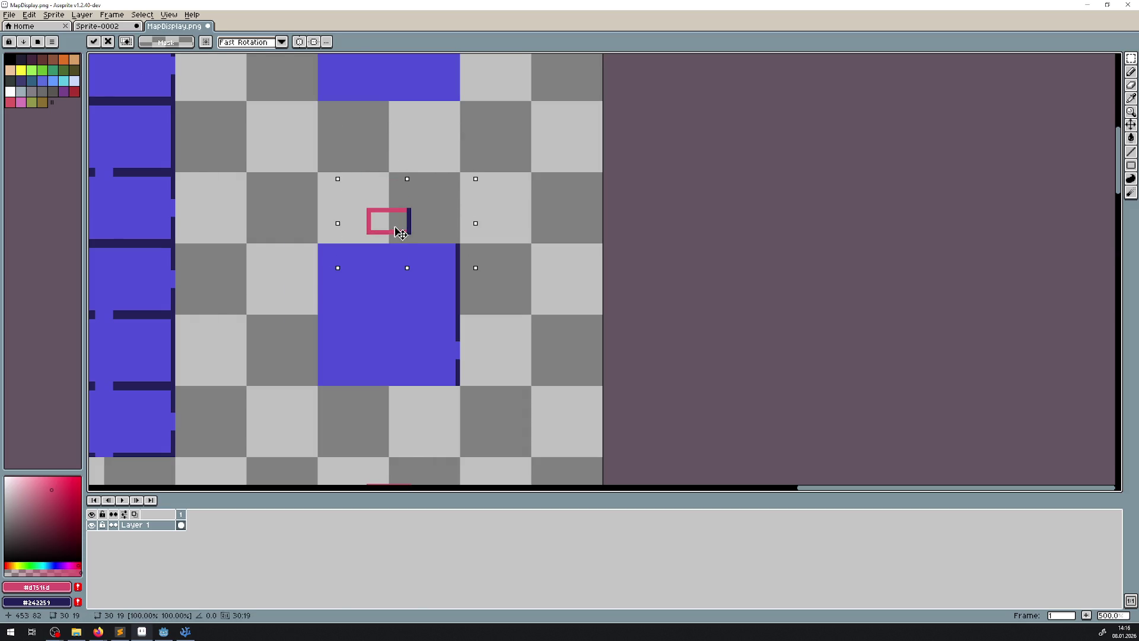
scroll(389, 237, "up", 5)
mouse_move(354, 123)
left_mouse_down()
mouse_move(449, 196)
mouse_move(416, 184)
left_mouse_up()
- Drop the moved lock in place and pick the blue fill colour from the canvas
left_click(783, 166)
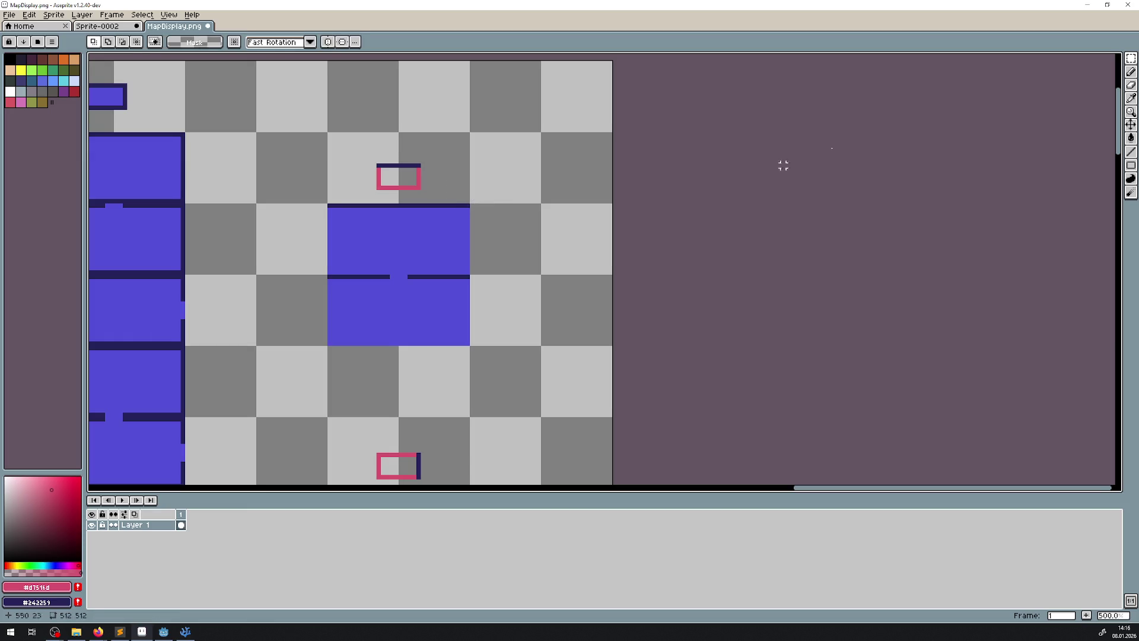
left_click(1131, 98)
left_click(438, 239)
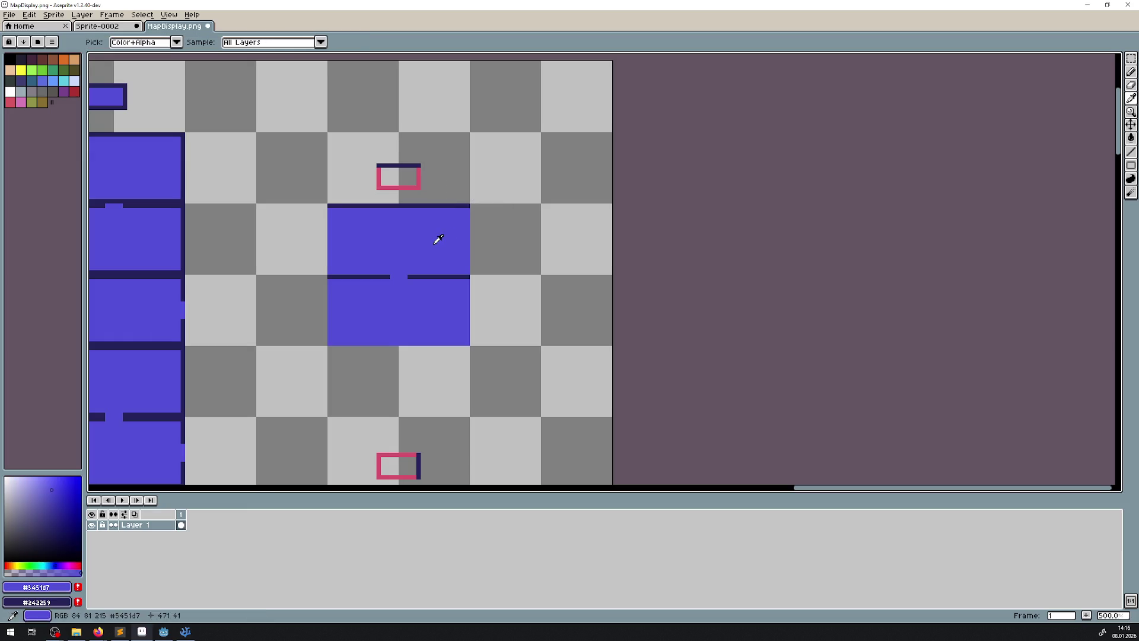
- Fill the four small marker rectangles solid blue with the Paint Bucket
left_click(1131, 138)
left_click(396, 179)
scroll(491, 282, "down", 5)
left_click(390, 232)
scroll(445, 57, "down", 5)
left_click(403, 231)
scroll(453, 275, "down", 5)
left_click(414, 304)
scroll(369, 235, "down", 2)
- Save MapDisplay.png with Ctrl+S
key("ctrl+s")
scroll(367, 227, "down", 3)
scroll(367, 227, "up", 2)
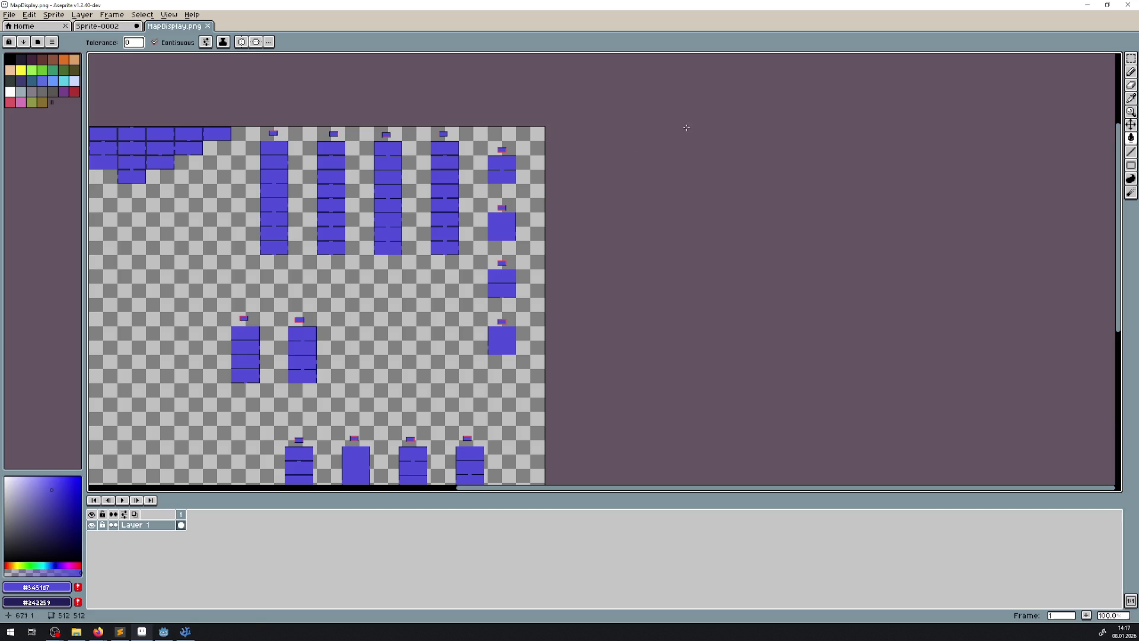
- Move the right tile column up level with the left column and commit it
key("m")
mouse_move(478, 137)
left_mouse_down()
mouse_move(502, 190)
mouse_move(543, 386)
mouse_move(530, 380)
left_mouse_up()
scroll(499, 163, "up", 3)
left_click_drag(463, 261, 475, 212)
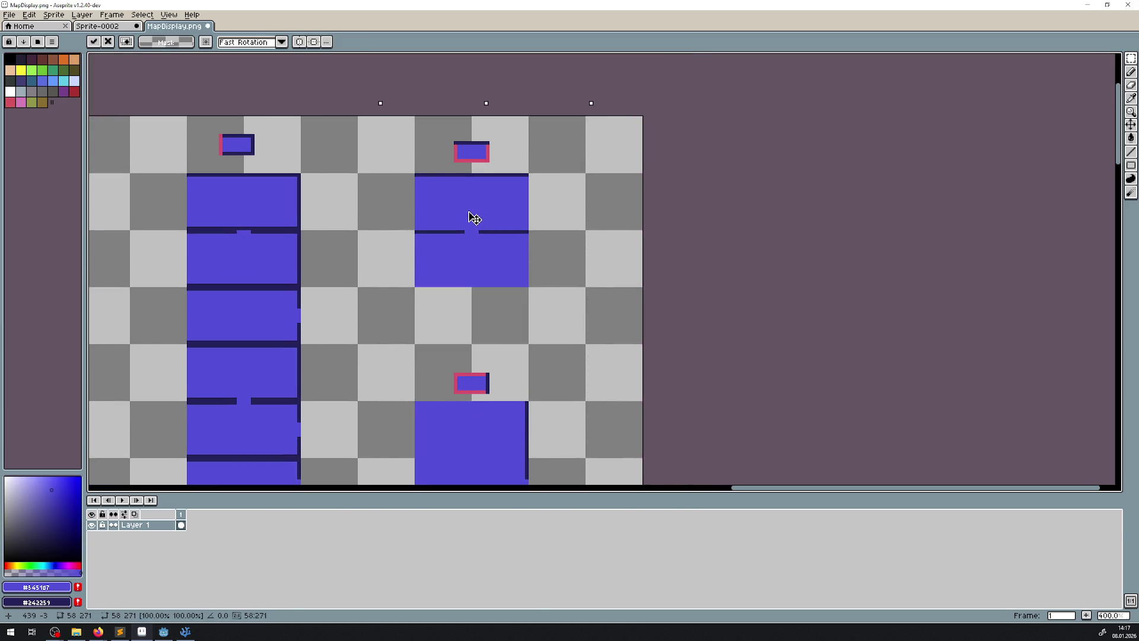
key("Return")
scroll(473, 217, "down", 3)
- Select the two middle columns, inspect them across the sheet, then clear the selection
left_click_drag(353, 223, 440, 162)
left_click_drag(297, 290, 431, 397)
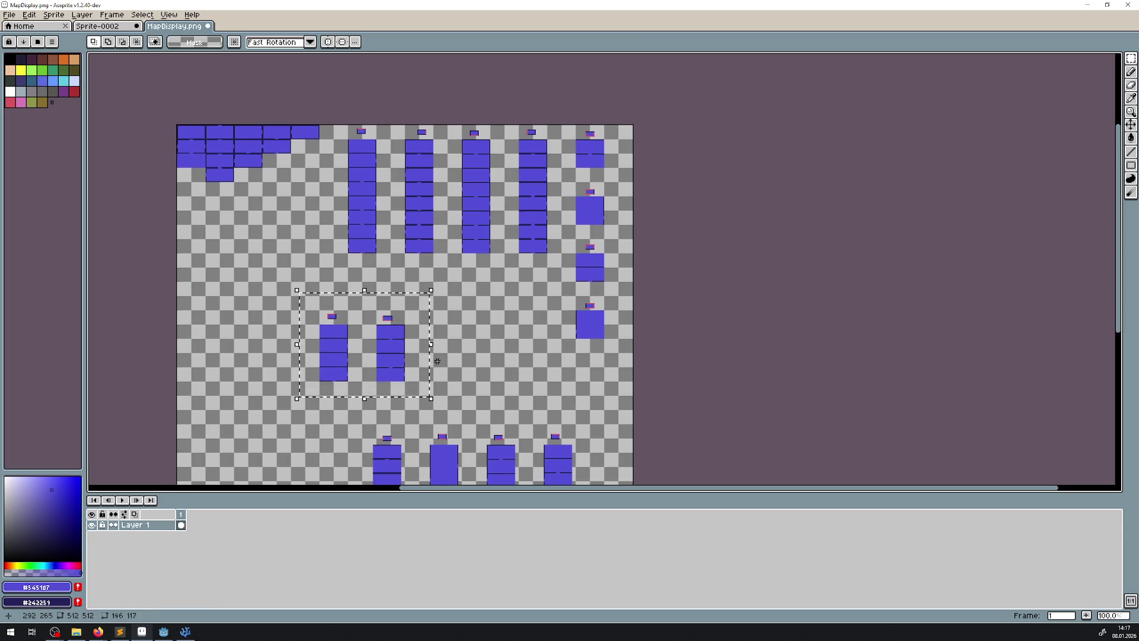
left_click_drag(461, 336, 457, 314)
scroll(610, 191, "up", 2)
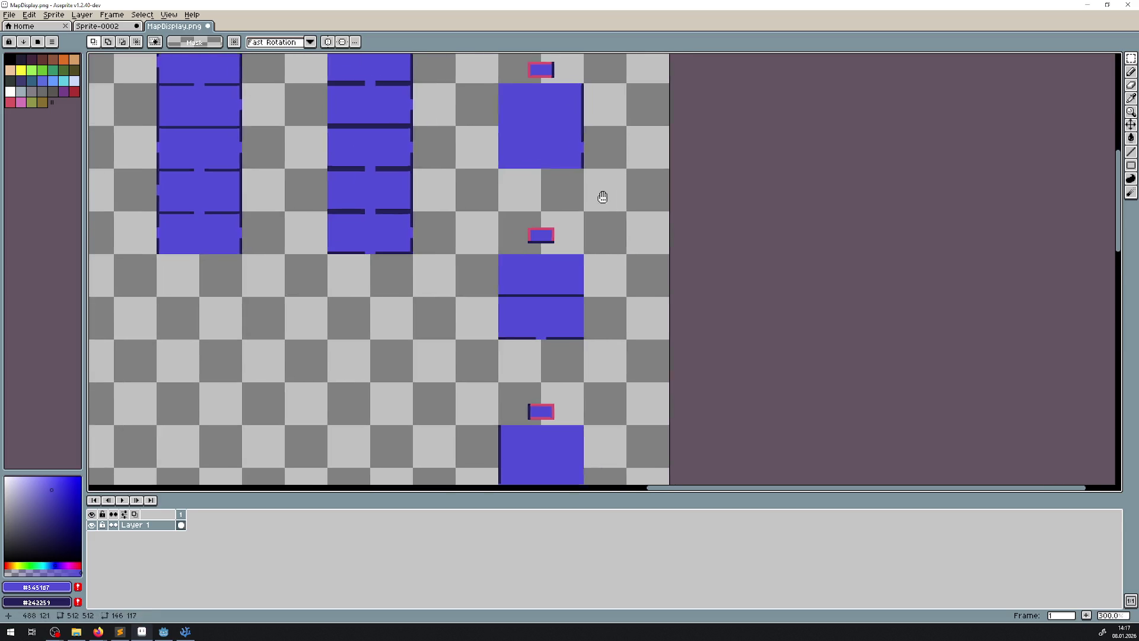
left_click_drag(610, 191, 532, 246)
scroll(531, 246, "down", 1)
scroll(530, 250, "down", 1)
scroll(527, 219, "up", 1)
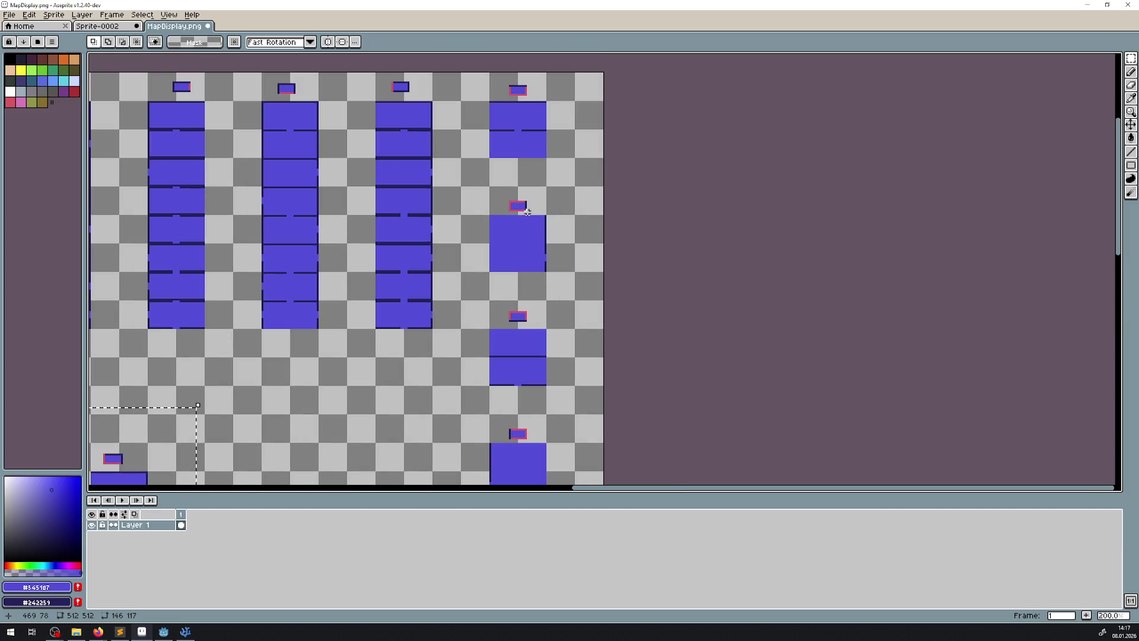
mouse_move(362, 369)
left_mouse_down()
mouse_move(422, 337)
mouse_move(434, 360)
mouse_move(605, 248)
mouse_move(711, 197)
left_mouse_up()
scroll(702, 190, "down", 2)
scroll(655, 244, "up", 2)
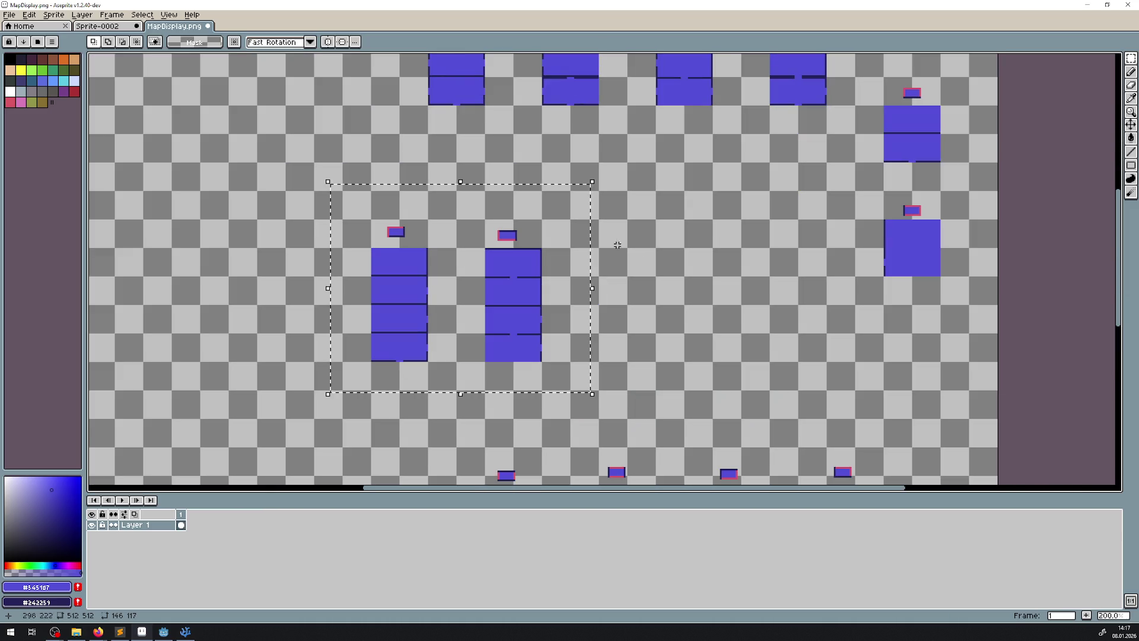
key("ctrl+d")
- Move the bottom-right block up into the middle row and drop it
scroll(600, 294, "down", 2)
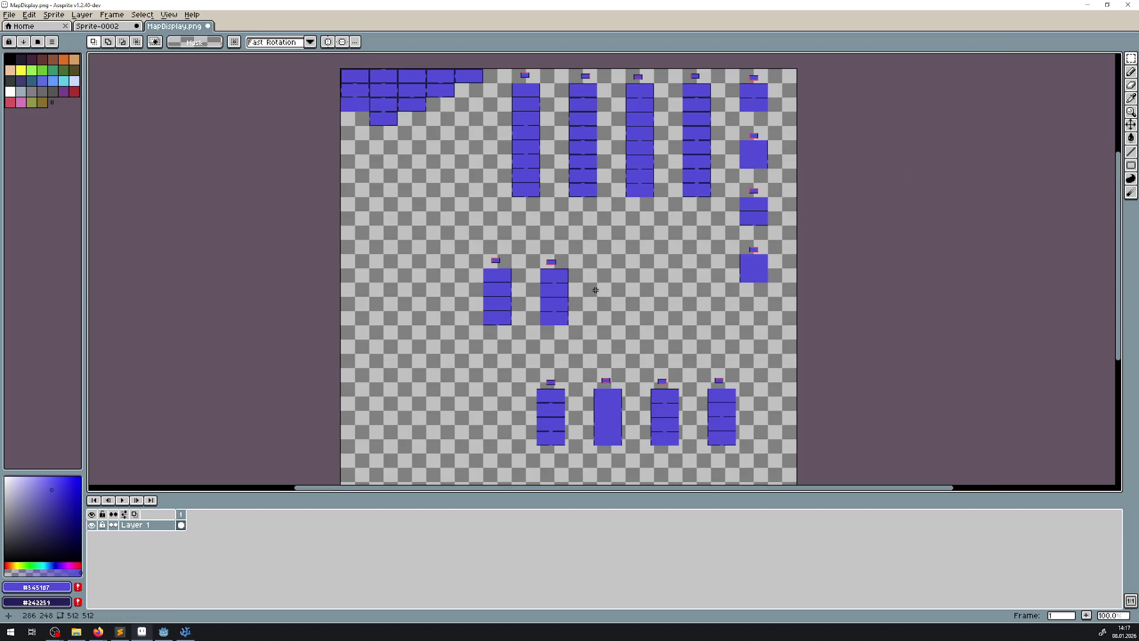
scroll(606, 303, "up", 2)
left_click_drag(636, 312, 582, 216)
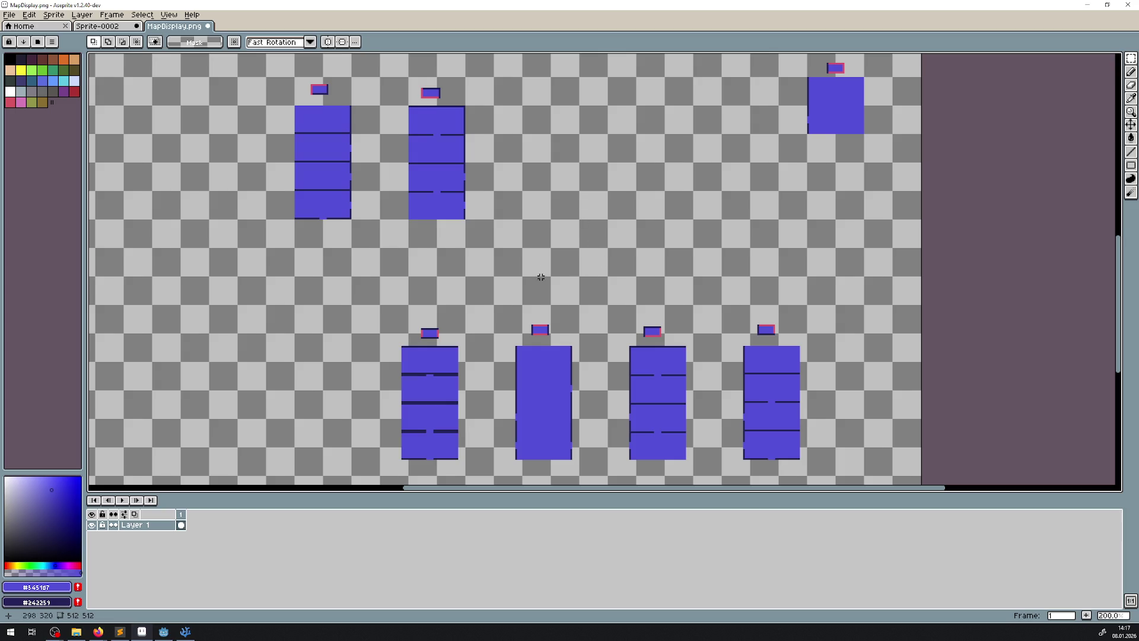
scroll(552, 289, "down", 2)
scroll(552, 290, "up", 2)
left_click_drag(722, 296, 804, 479)
mouse_move(791, 408)
left_mouse_down()
mouse_move(732, 343)
mouse_move(234, 132)
mouse_move(360, 334)
mouse_move(352, 296)
mouse_move(208, 287)
left_mouse_up()
left_click(343, 239)
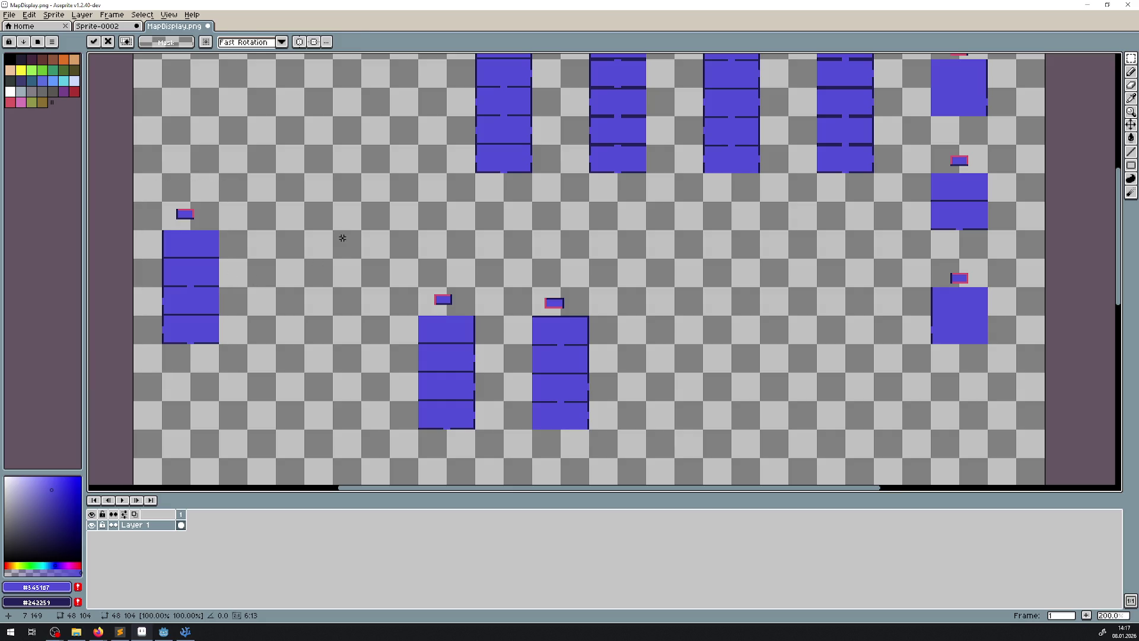
- Move the right middle-row block up-left and shift the left block about 48 px right
mouse_move(353, 261)
left_mouse_down()
mouse_move(251, 126)
mouse_move(293, 167)
mouse_move(275, 101)
left_mouse_up()
mouse_move(679, 317)
left_mouse_down()
mouse_move(589, 211)
mouse_move(588, 291)
mouse_move(675, 431)
left_mouse_up()
mouse_move(612, 326)
left_mouse_down()
mouse_move(231, 133)
mouse_move(162, 114)
mouse_move(238, 184)
mouse_move(380, 357)
mouse_move(340, 244)
mouse_move(369, 244)
left_mouse_up()
left_click_drag(181, 156, 254, 347)
left_click_drag(216, 280, 248, 281)
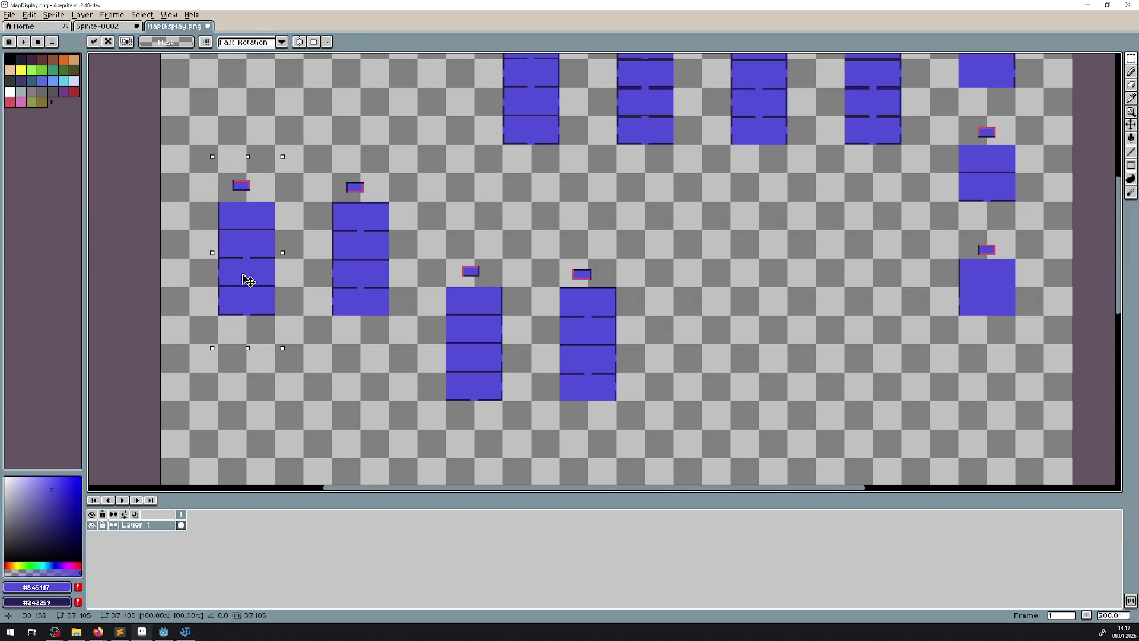
left_click(492, 210)
- Save MapDisplay.png with Ctrl+S
key("ctrl+s")
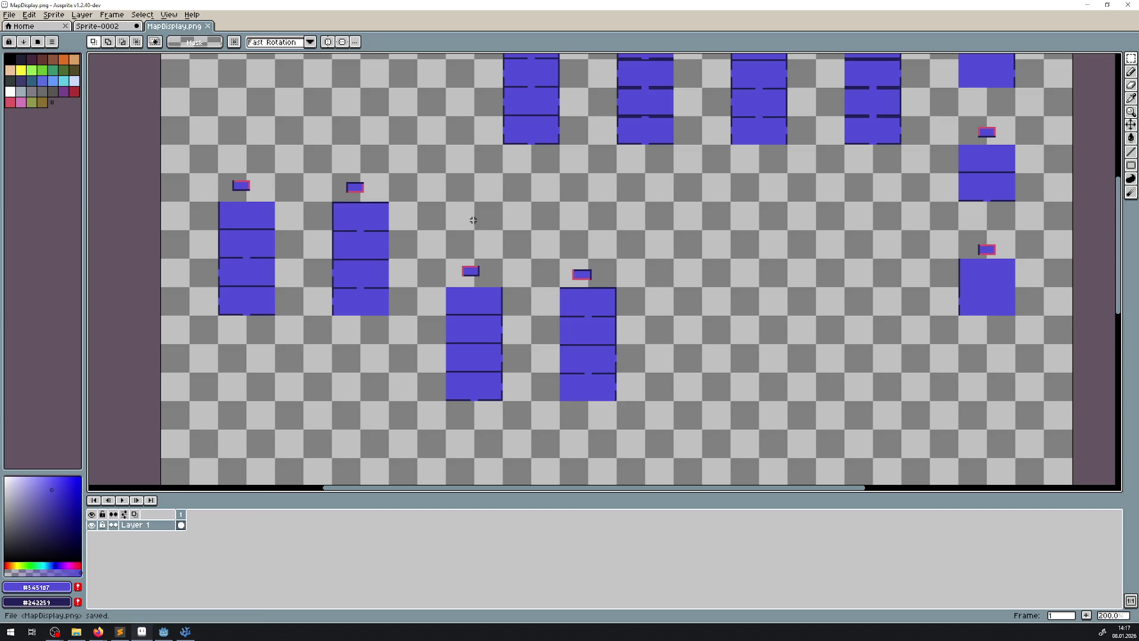
left_click_drag(459, 199, 380, 302)
scroll(394, 296, "down", 2)
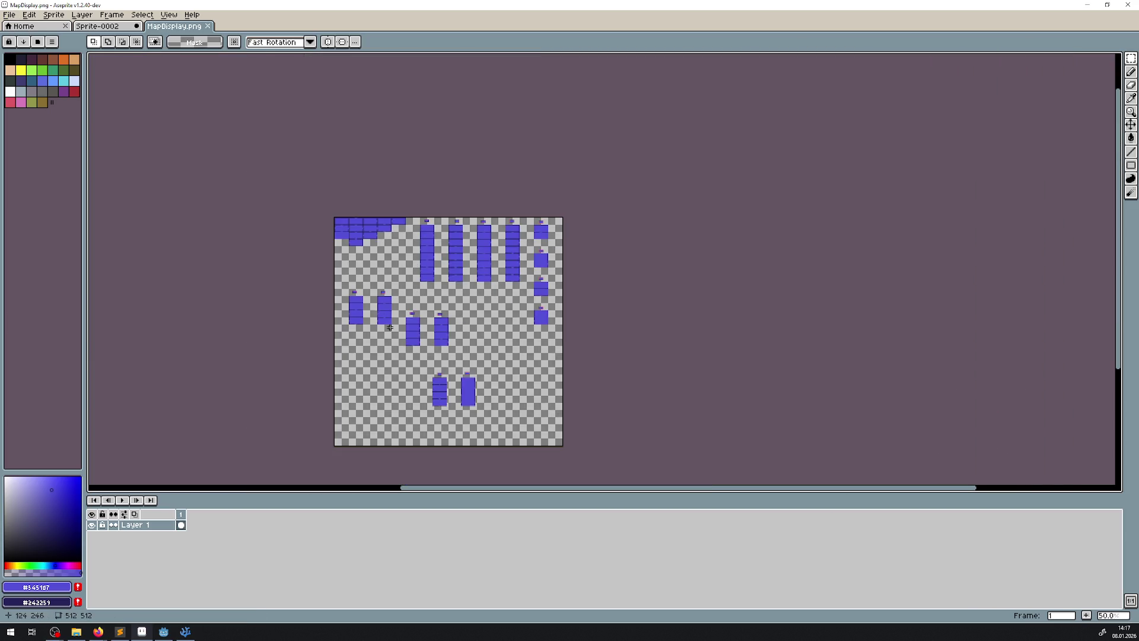
- Move the middle-left block down-right and the middle block up-left
scroll(418, 301, "down", 2)
scroll(419, 301, "right", 1)
scroll(410, 292, "up", 2)
mouse_move(328, 270)
left_mouse_down()
mouse_move(404, 282)
mouse_move(401, 269)
left_mouse_up()
left_click_drag(328, 137, 404, 336)
left_click_drag(367, 261, 752, 432)
mouse_move(401, 119)
left_mouse_down()
mouse_move(522, 266)
mouse_move(579, 360)
left_mouse_up()
mouse_move(475, 257)
left_mouse_down()
mouse_move(376, 155)
mouse_move(366, 173)
left_mouse_up()
- Move the lower-right block up-left and clear the selection
left_click_drag(639, 270, 816, 485)
mouse_move(727, 362)
left_mouse_down()
mouse_move(599, 230)
mouse_move(478, 135)
mouse_move(494, 145)
left_mouse_up()
scroll(572, 237, "up", 3)
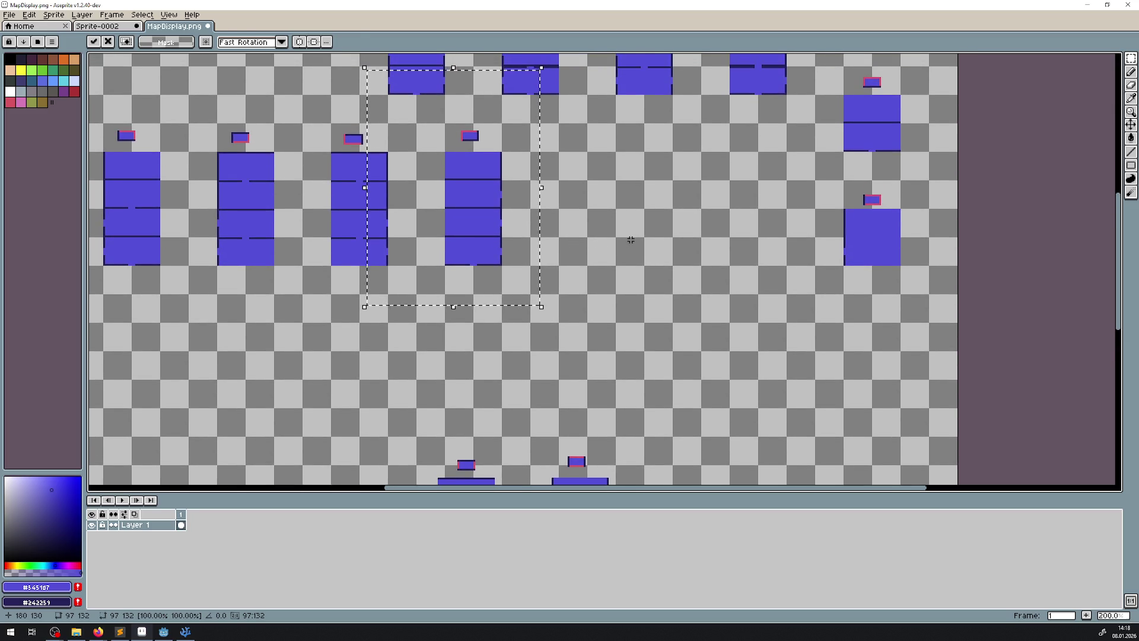
key("ctrl+d")
scroll(559, 185, "down", 8)
scroll(501, 109, "right", 4)
- Raise the right block into place and lift the lower block up into the row
left_click_drag(453, 247, 530, 406)
mouse_move(501, 351)
left_mouse_down()
mouse_move(432, 97)
mouse_move(436, 59)
left_mouse_up()
left_click_drag(511, 148, 483, 315)
left_click_drag(407, 246, 472, 227)
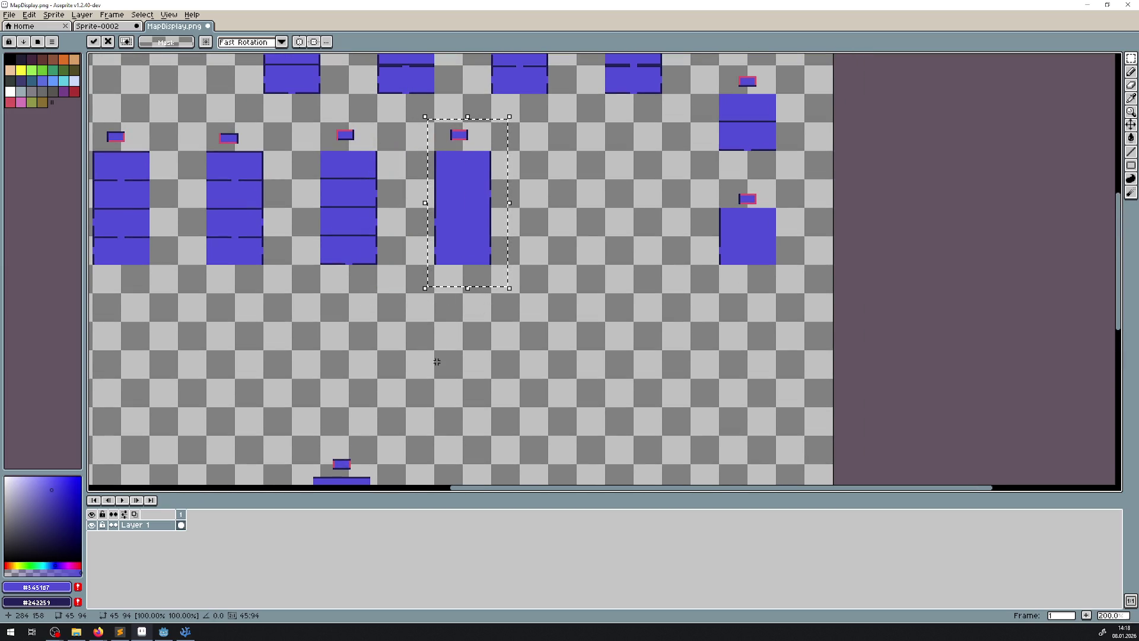
scroll(472, 227, "down", 5)
left_click_drag(244, 298, 381, 455)
mouse_move(318, 394)
left_mouse_down()
mouse_move(572, 115)
mouse_move(521, 287)
mouse_move(495, 260)
left_mouse_up()
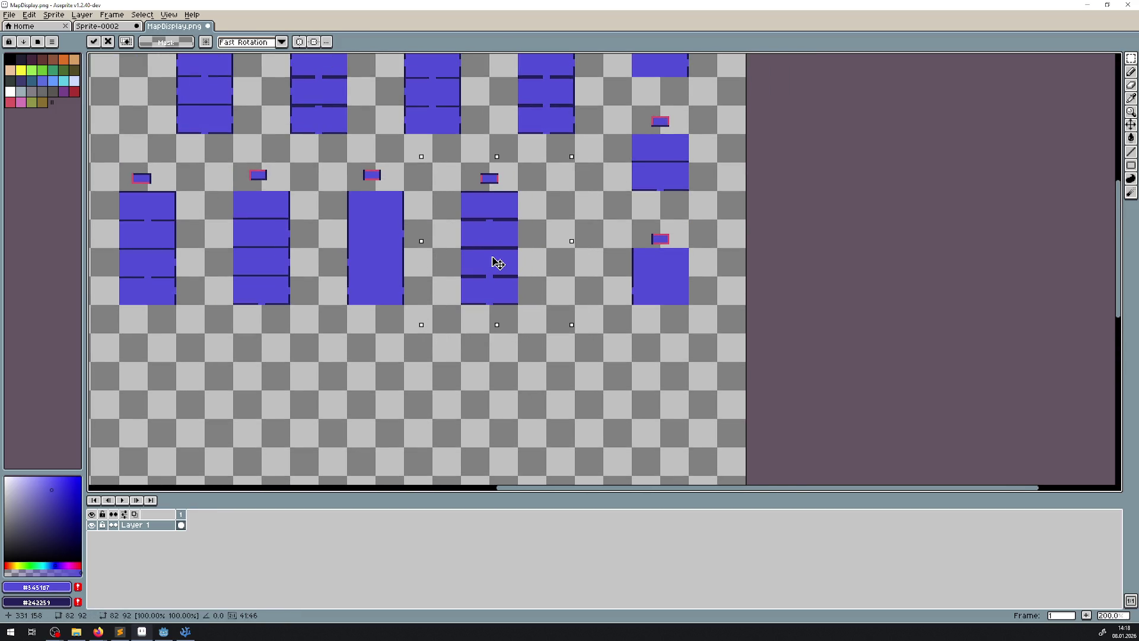
scroll(330, 303, "down", 2)
scroll(330, 303, "up", 1)
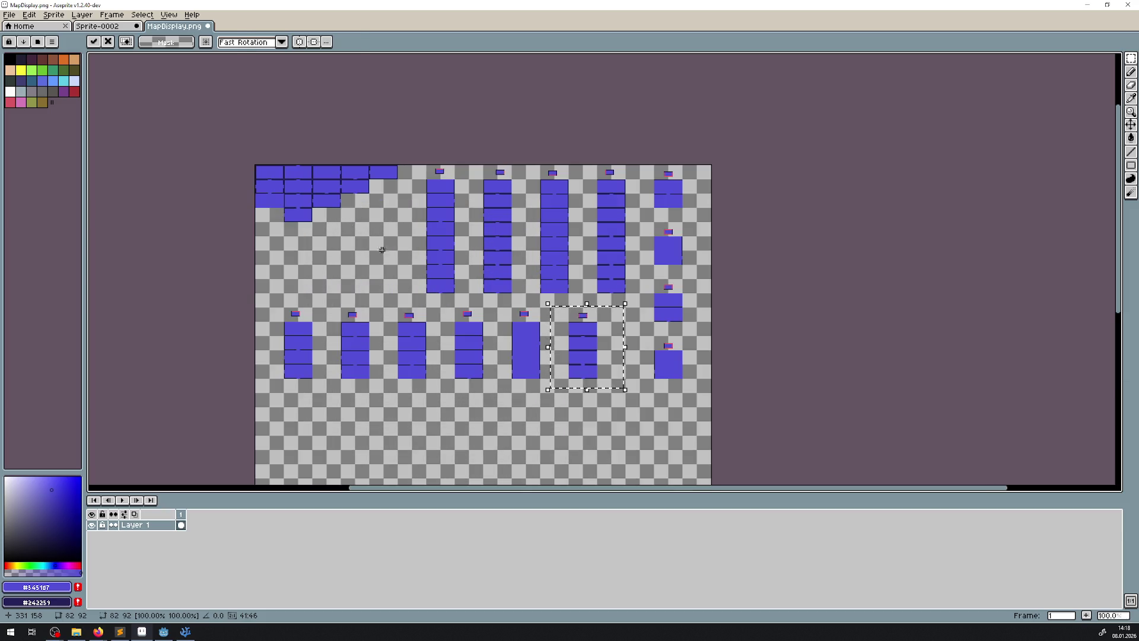
- Deselect, save MapDisplay.png, and switch to Godot and the MapMenu.cs code
left_click_drag(406, 240, 224, 132)
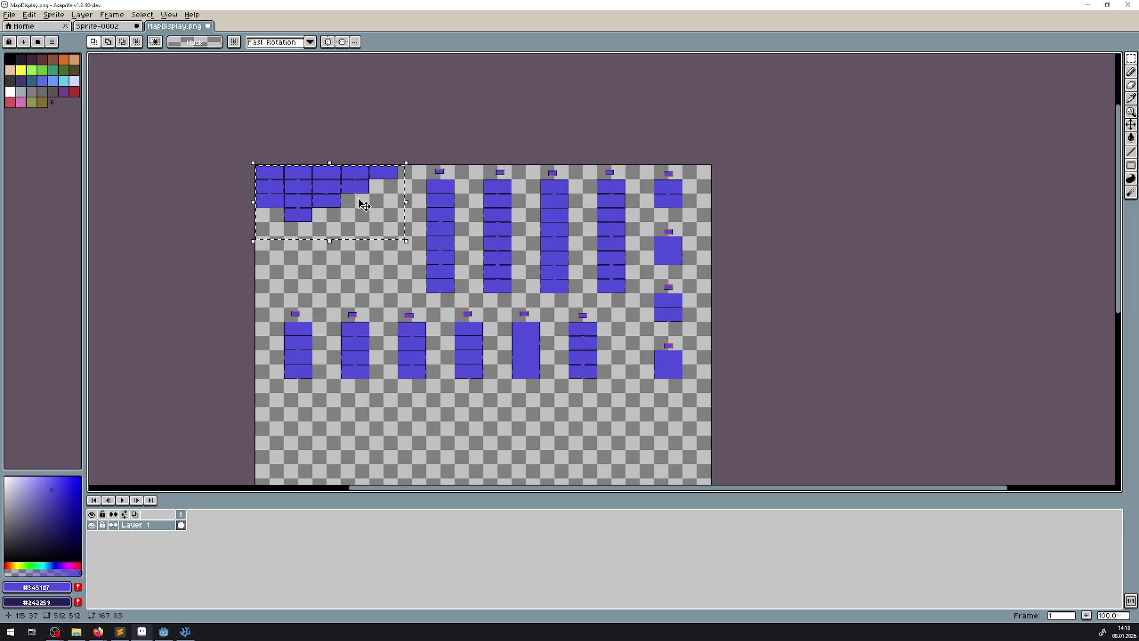
left_click(471, 455)
key("ctrl+s")
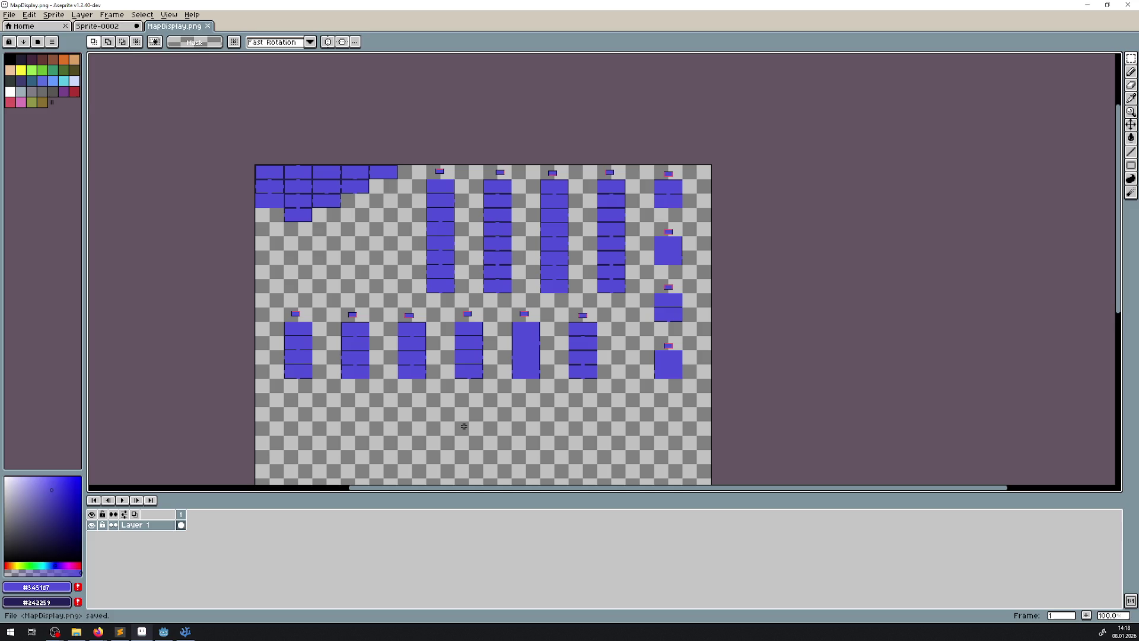
left_click(164, 631)
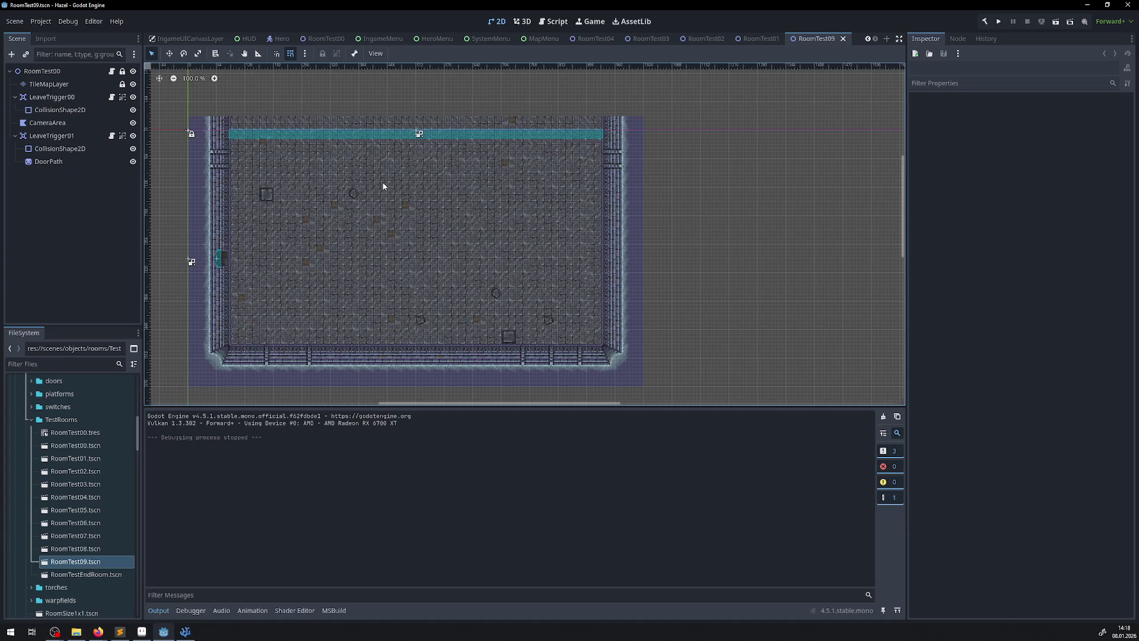
left_click(187, 632)
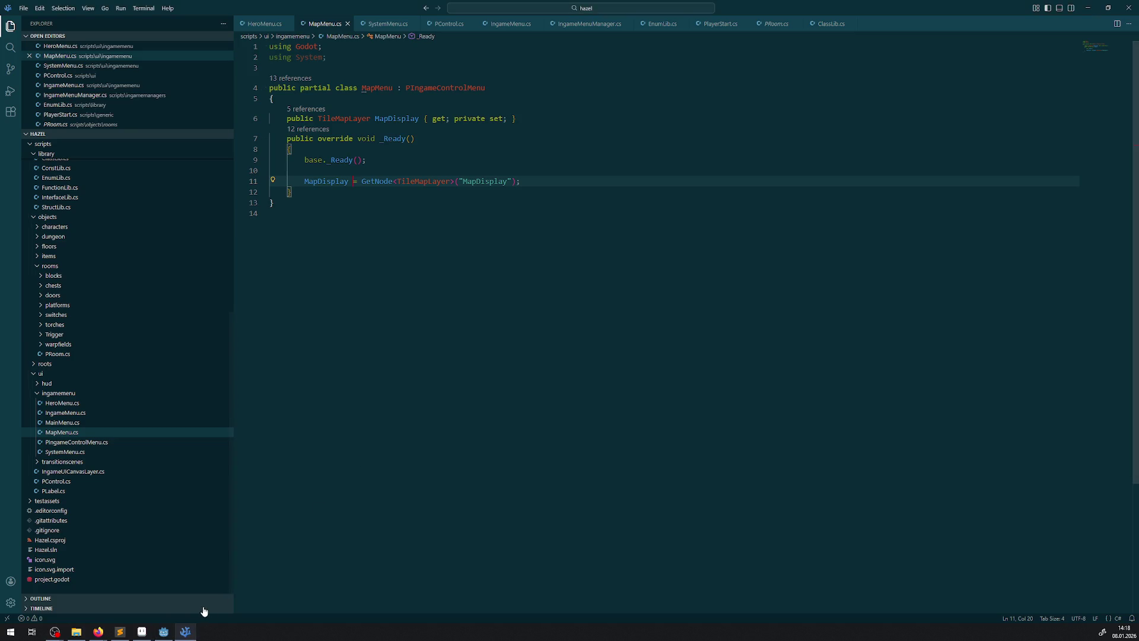
- Return to Godot, view RoomTest01 zoomed out, then open the MapMenu scene
left_click(164, 632)
left_click(164, 632)
left_click(164, 633)
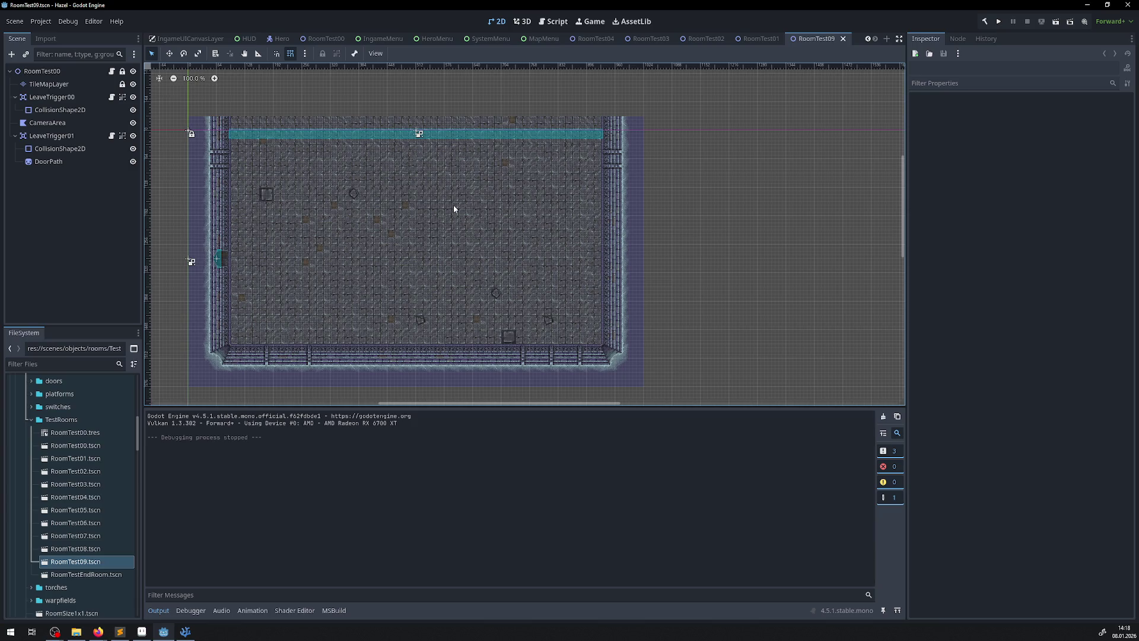
left_click(757, 38)
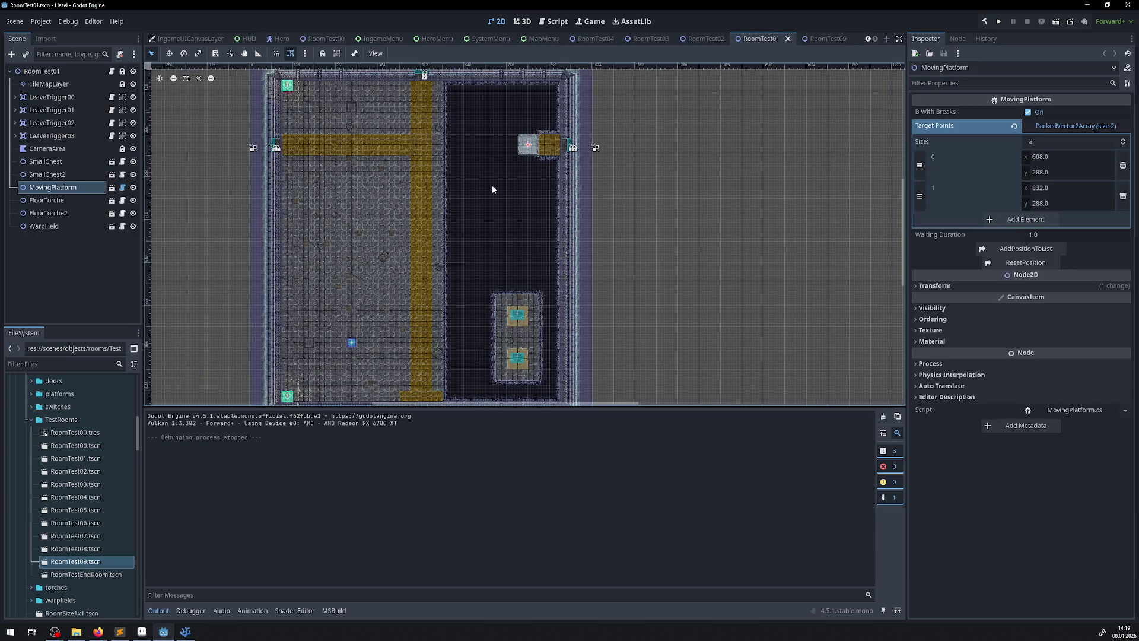
scroll(464, 253, "down", 1)
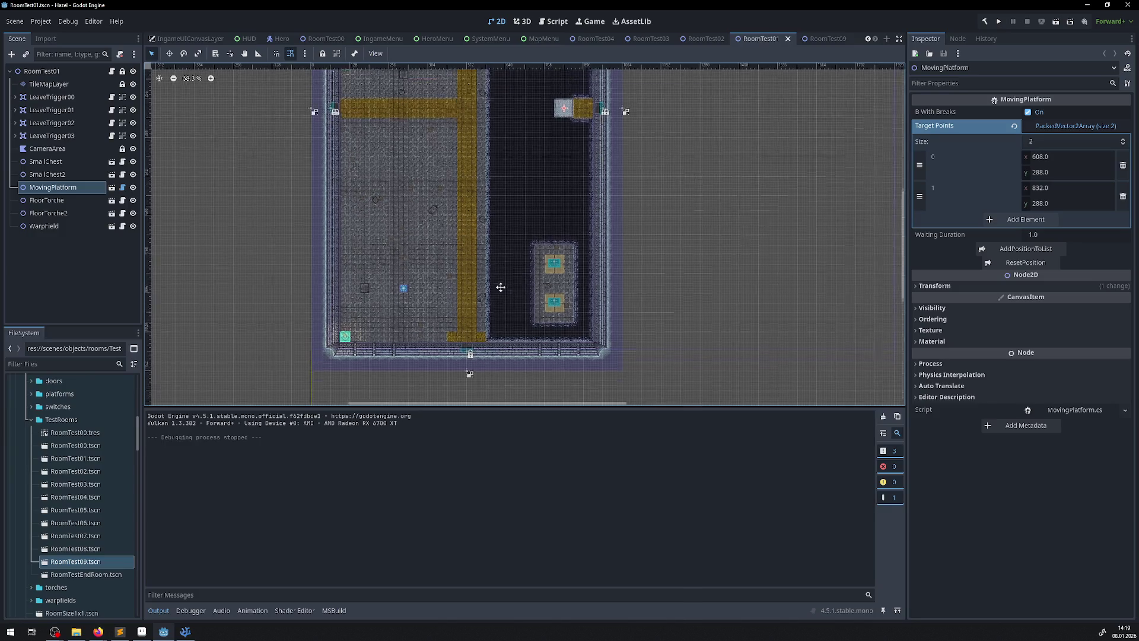
scroll(495, 298, "down", 2)
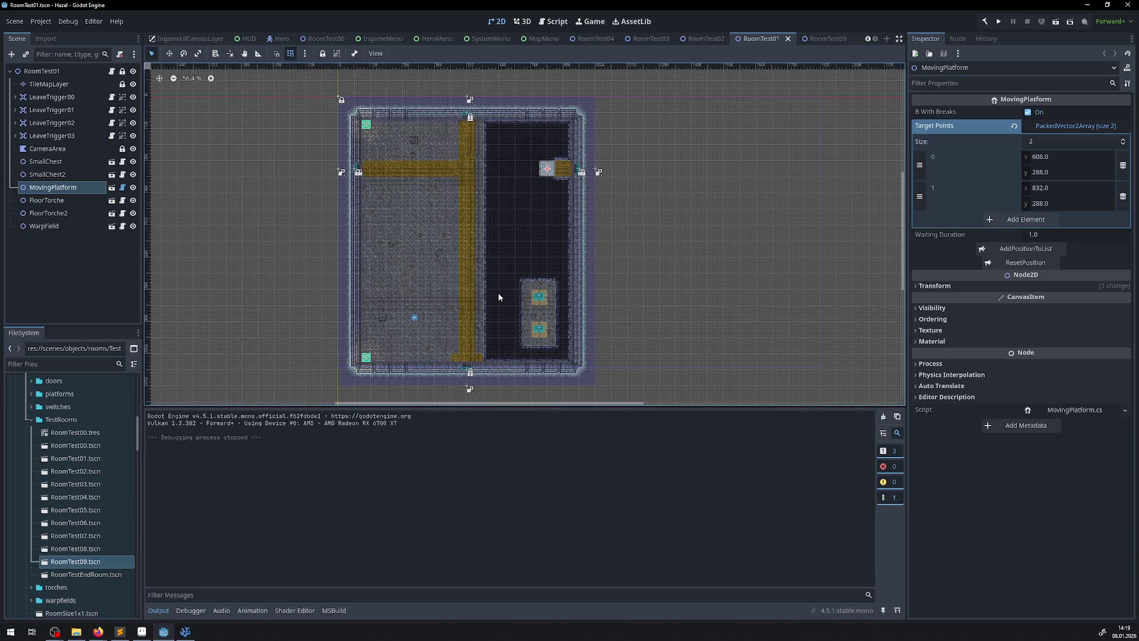
scroll(499, 298, "down", 1)
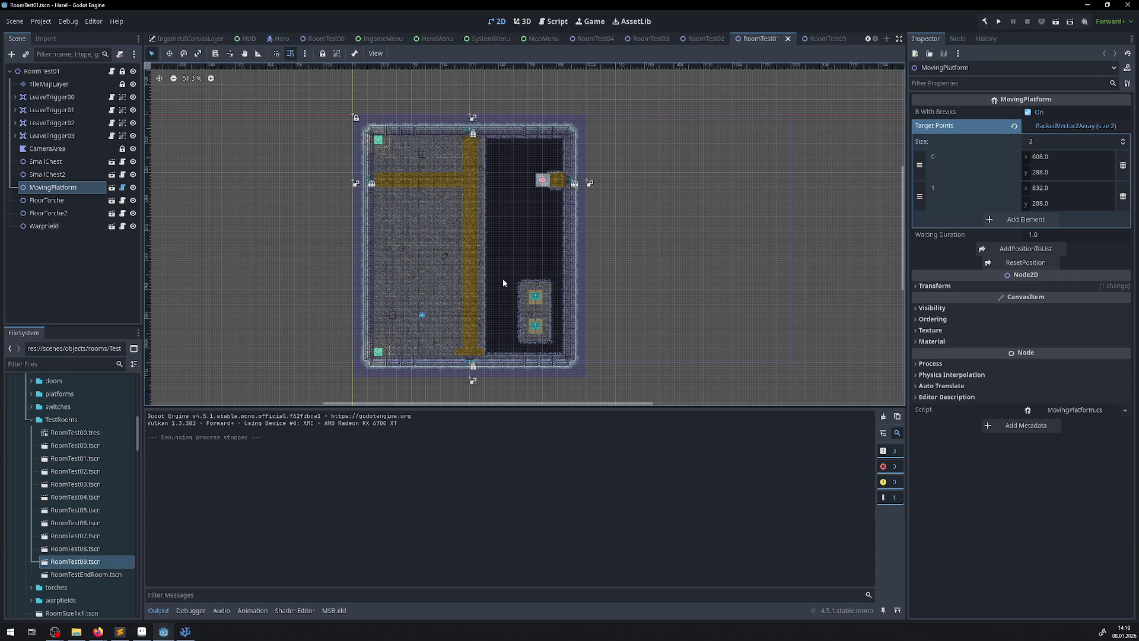
left_click(539, 38)
- Pan and zoom the MapMenu viewport to check the IconLock sprite beside the key
scroll(487, 294, "down", 8)
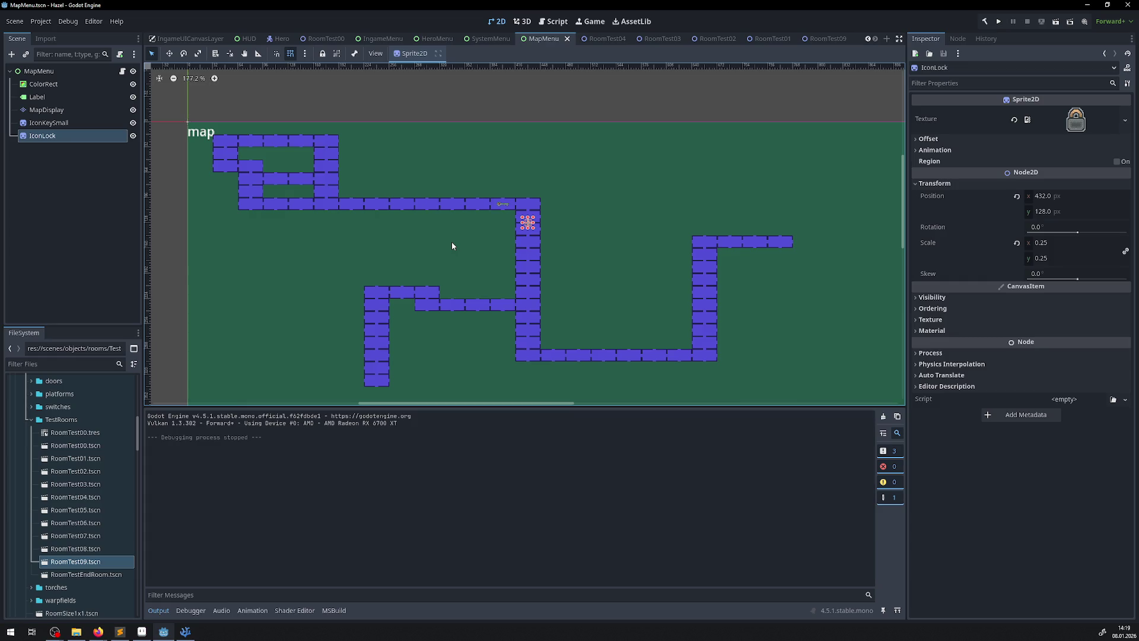
scroll(451, 241, "up", 12)
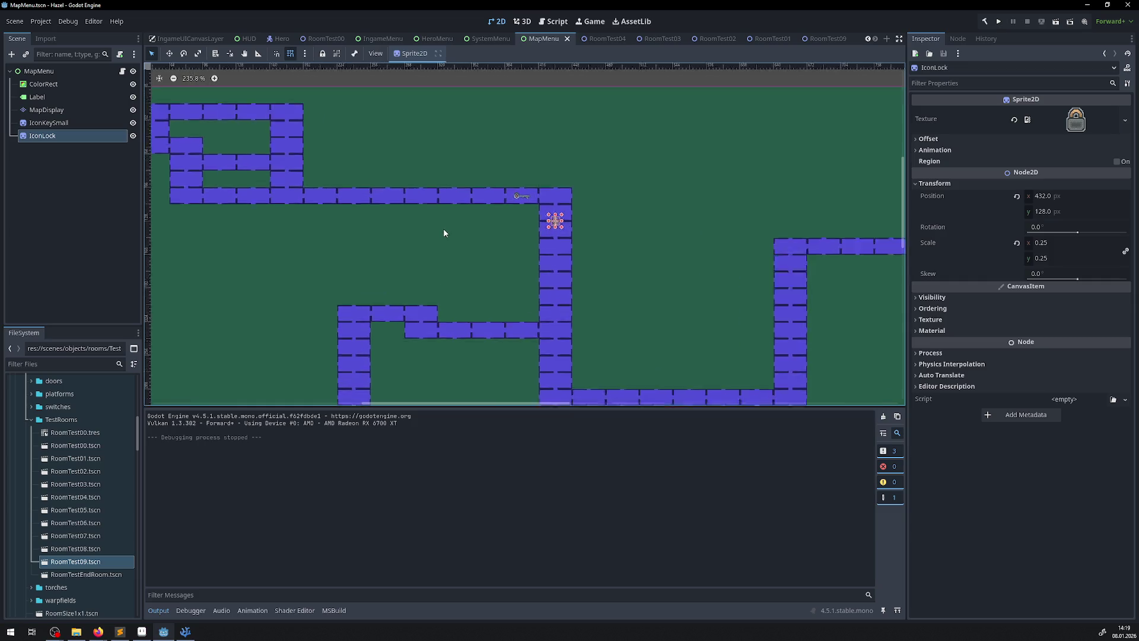
scroll(389, 332, "up", 4)
scroll(389, 333, "right", 3)
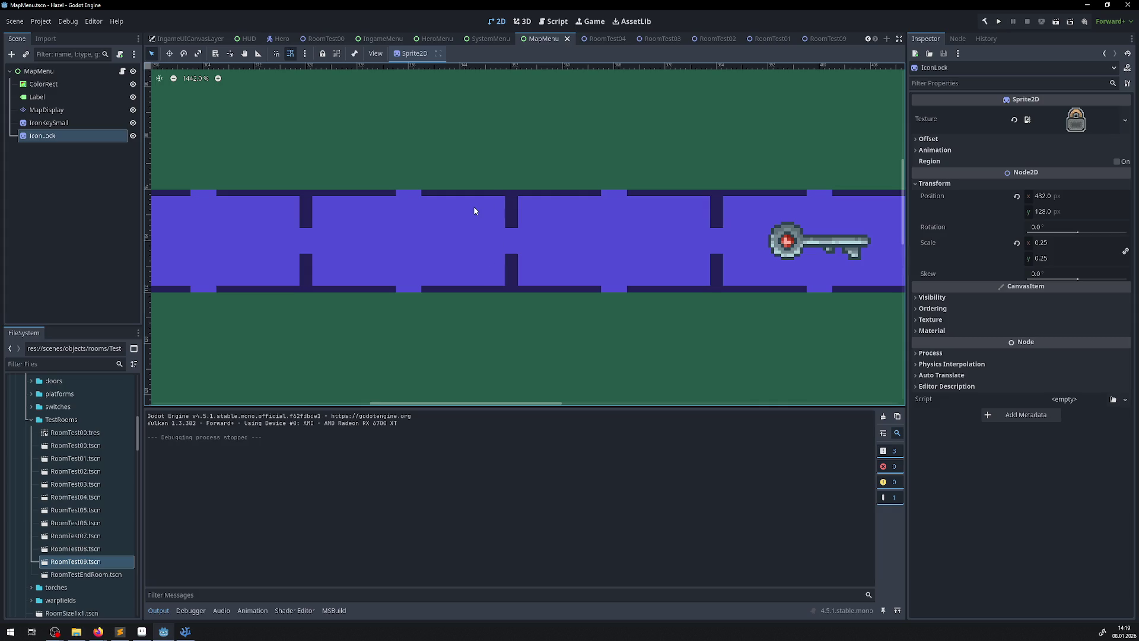
left_click_drag(750, 283, 494, 280)
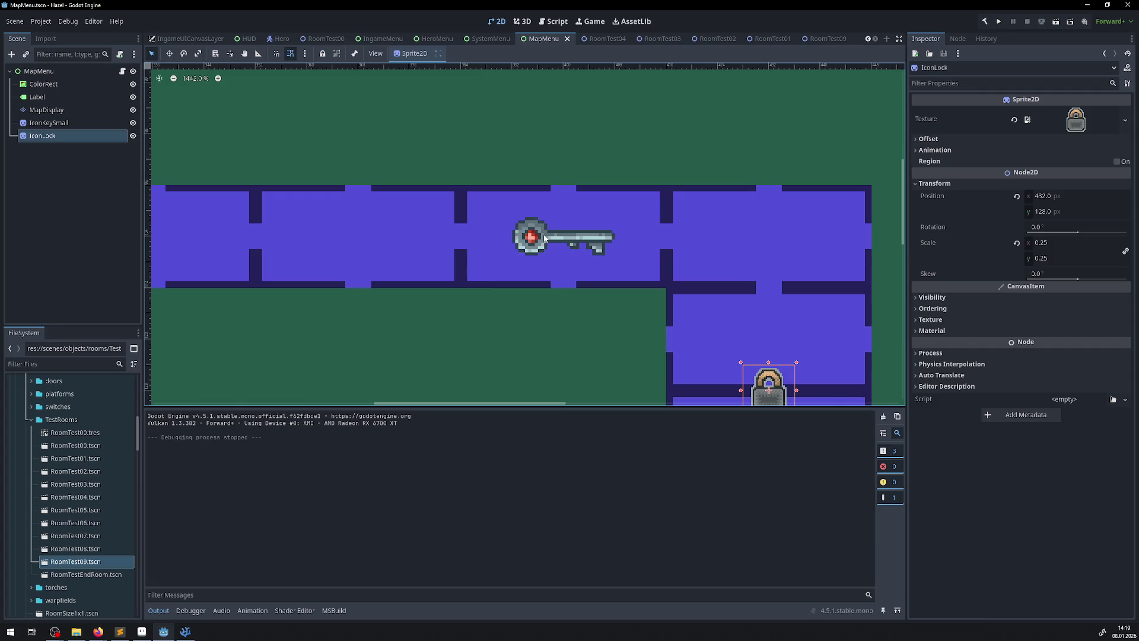
scroll(582, 287, "right", 5)
scroll(611, 315, "down", 2)
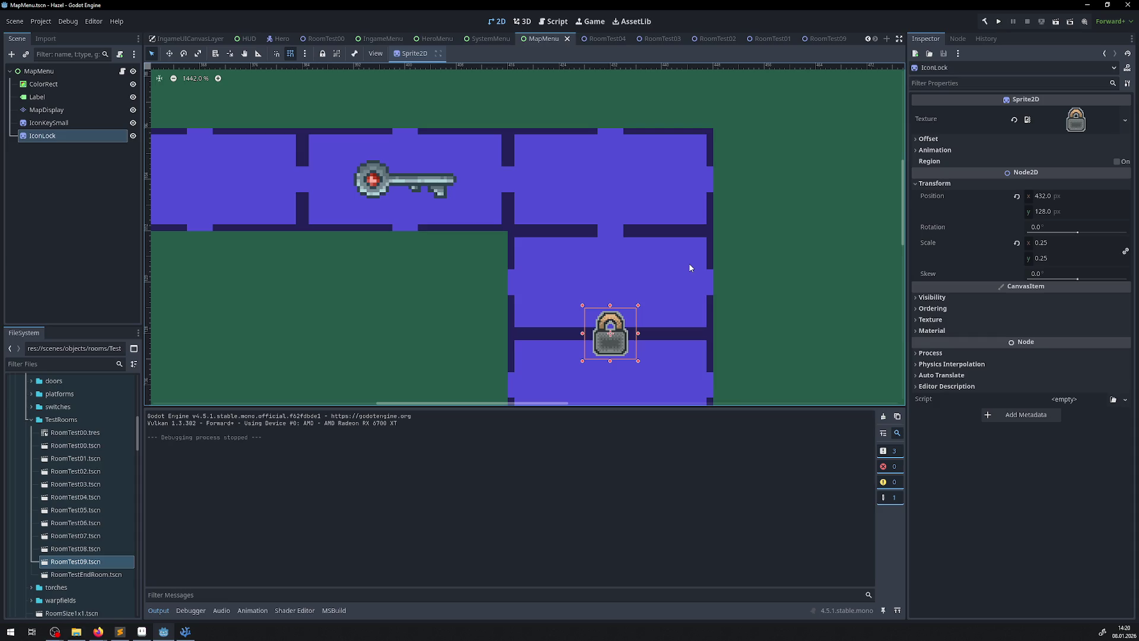
scroll(610, 322, "down", 5)
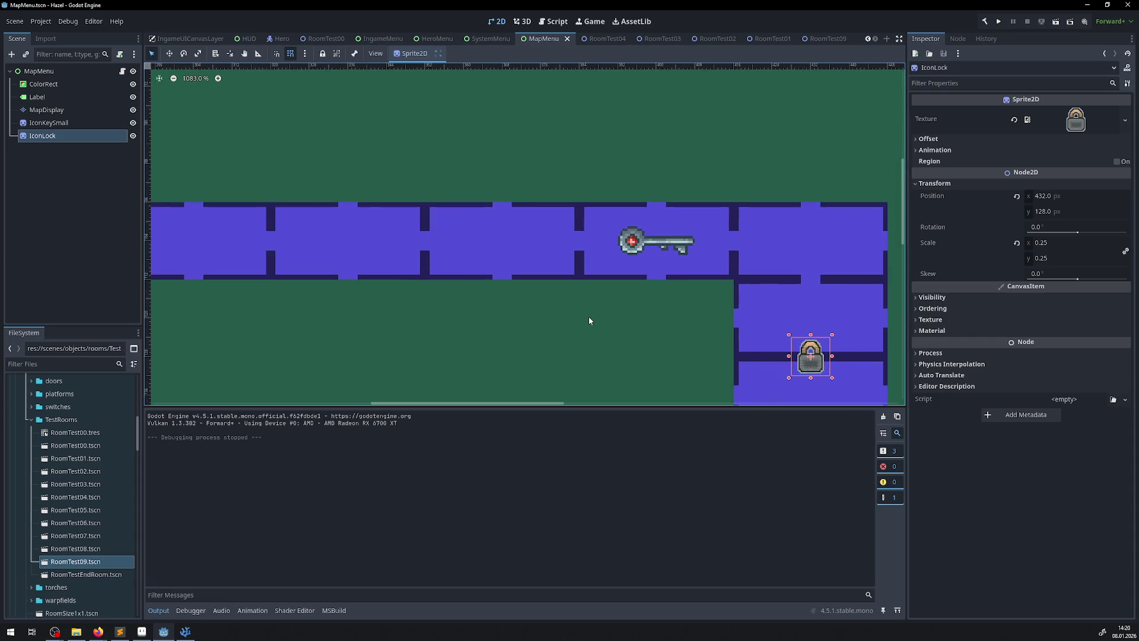
scroll(536, 326, "down", 3)
scroll(656, 257, "up", 1)
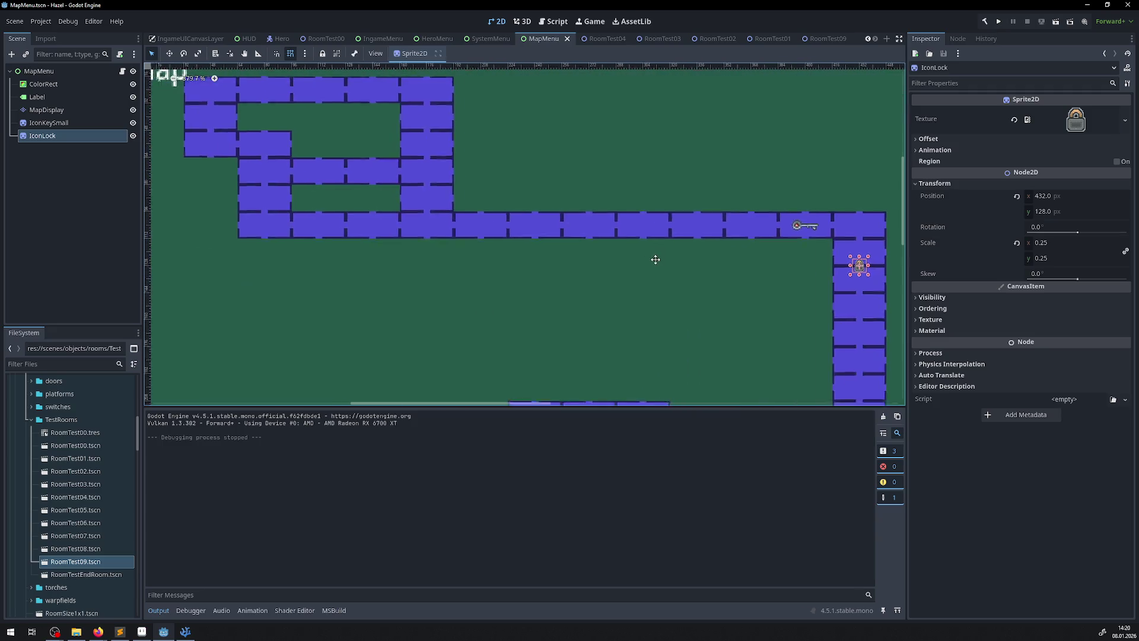
scroll(547, 316, "right", 5)
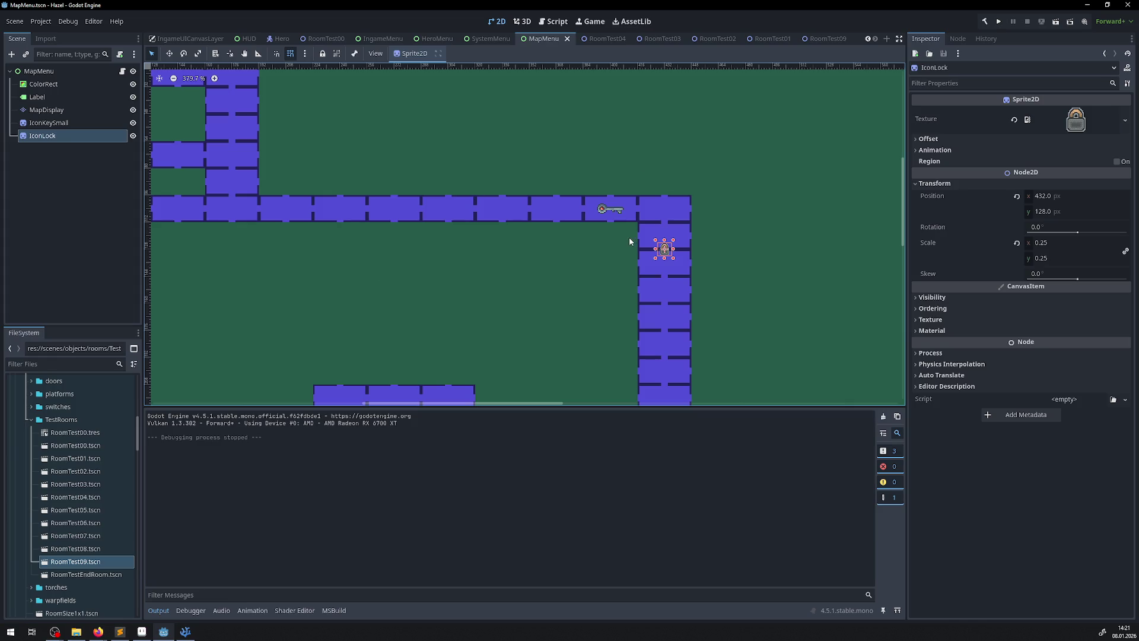
scroll(631, 242, "up", 6)
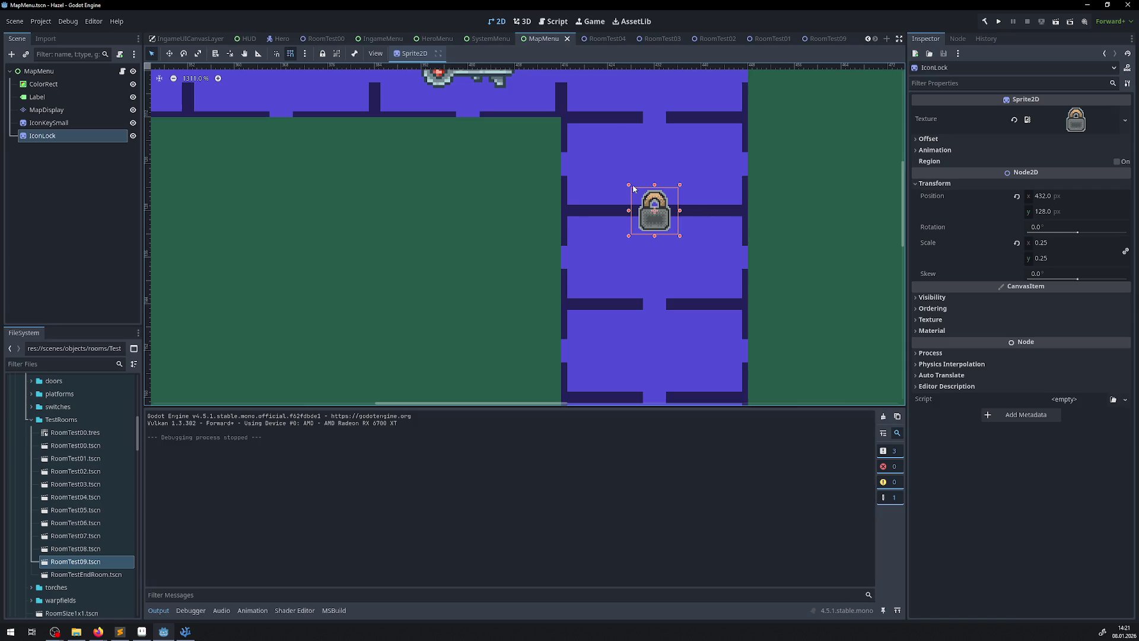
scroll(571, 190, "up", 5)
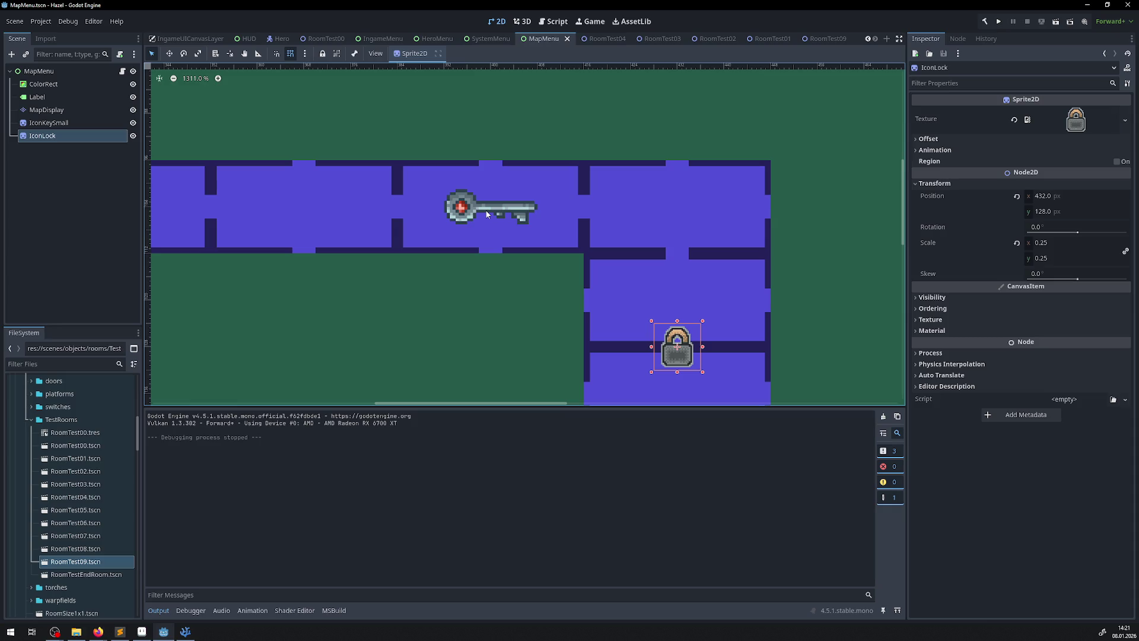
scroll(460, 274, "down", 7)
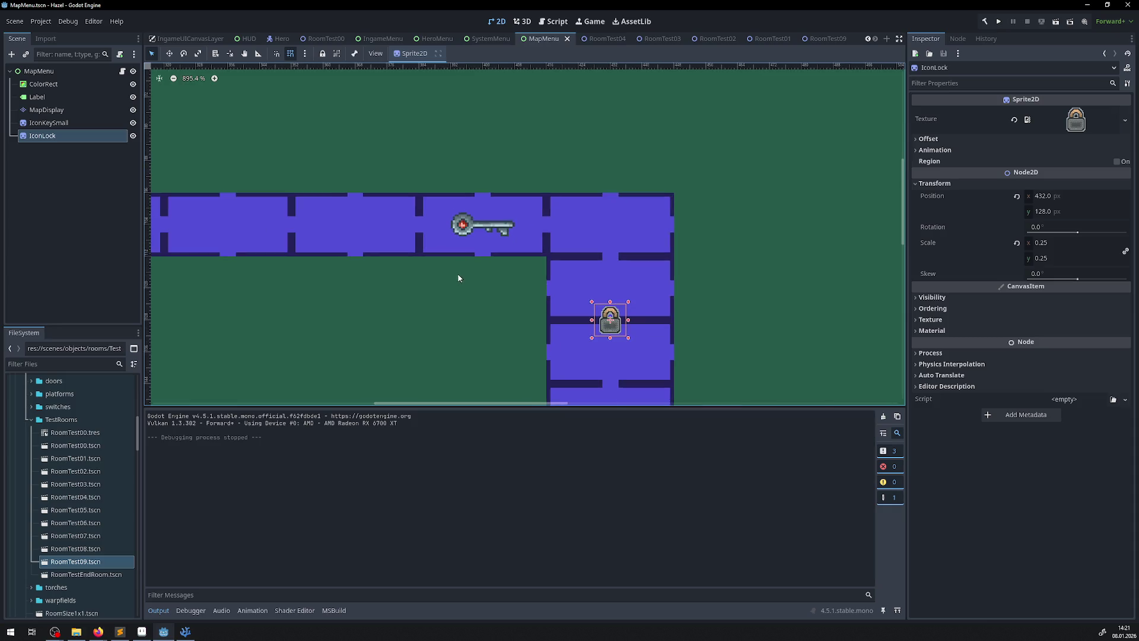
mouse_move(692, 185)
left_mouse_down()
mouse_move(656, 222)
mouse_move(590, 226)
left_mouse_up()
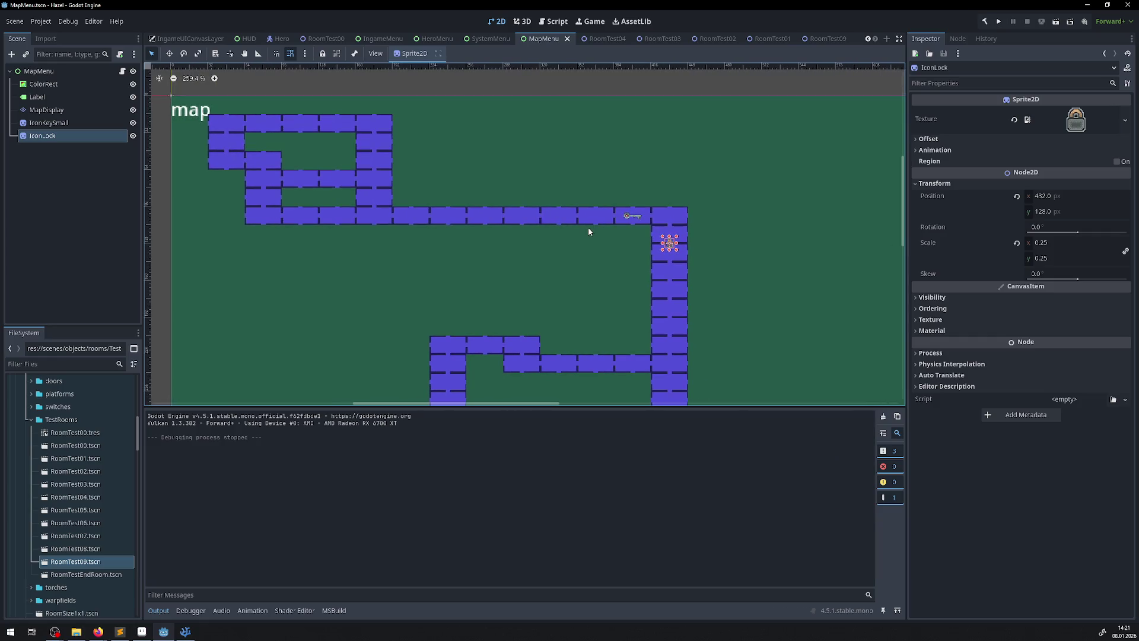
scroll(681, 244, "up", 5)
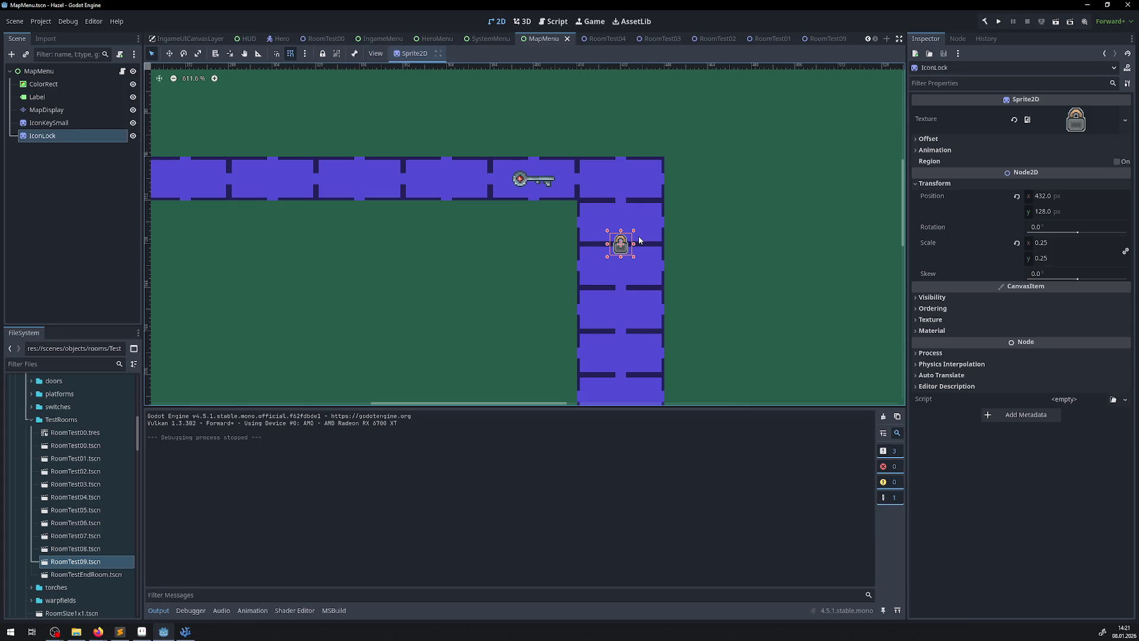
scroll(639, 237, "up", 2)
scroll(639, 237, "up", 2)
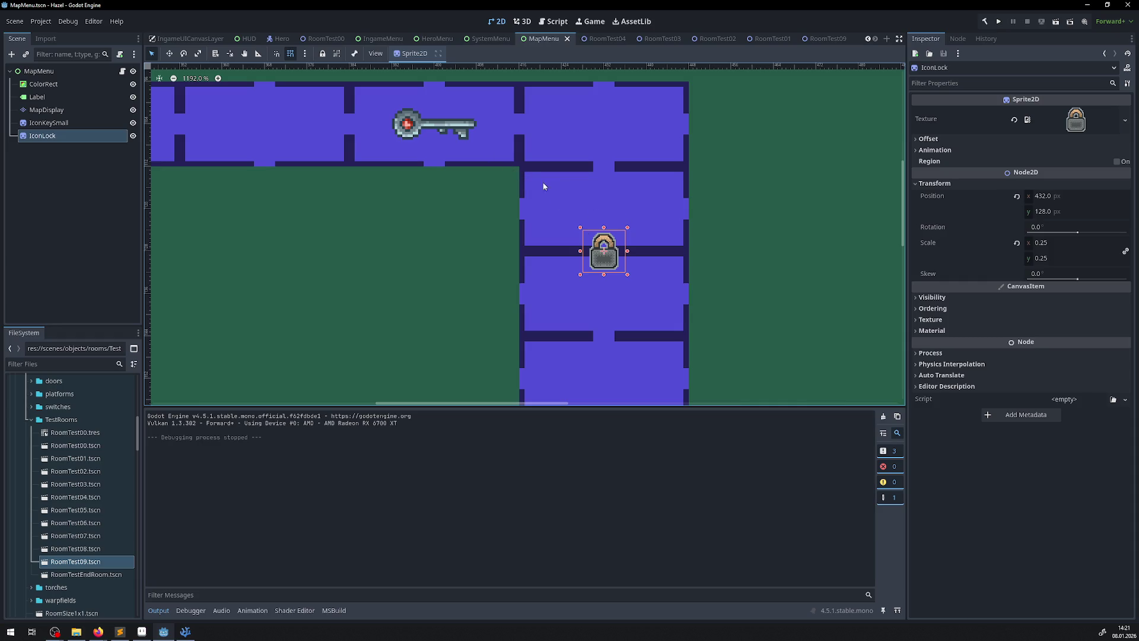
scroll(392, 225, "down", 4)
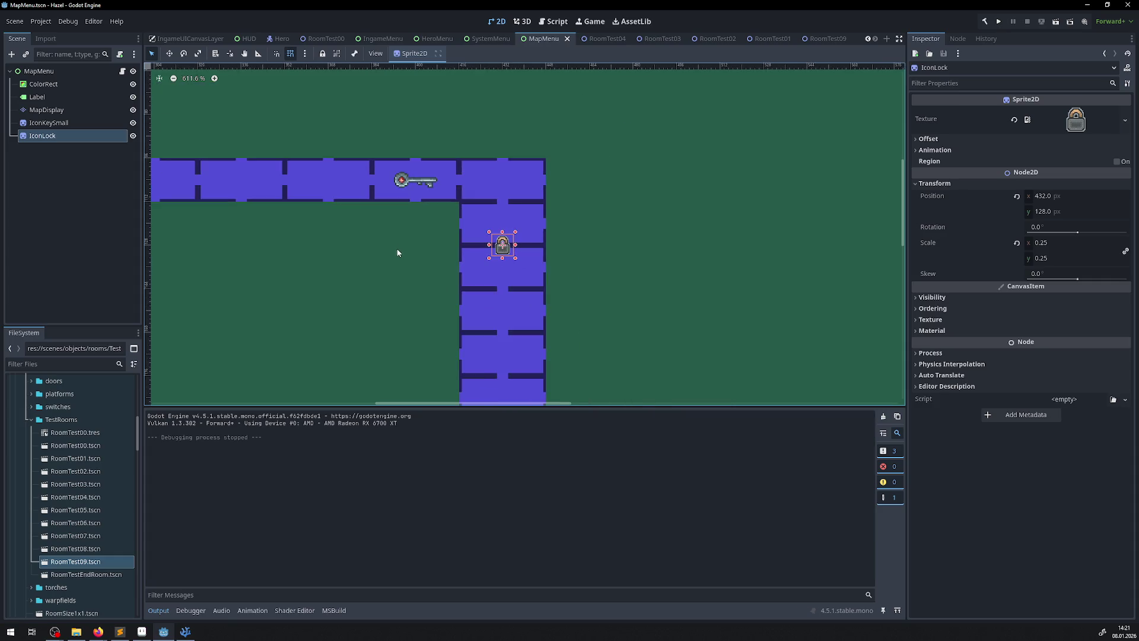
left_click_drag(399, 252, 462, 222)
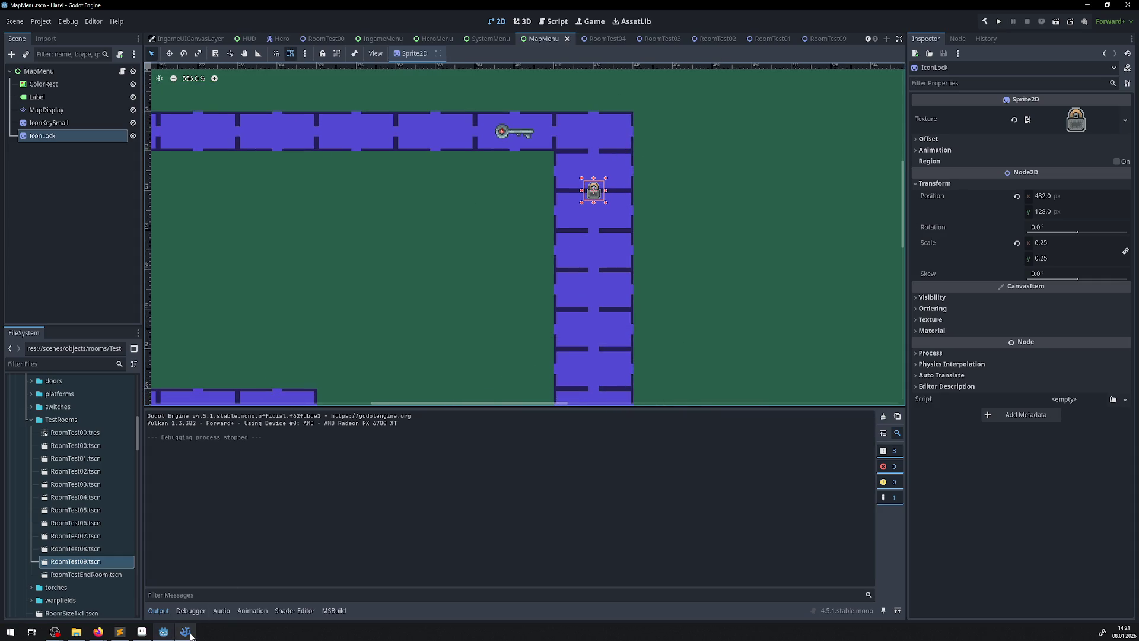
key("alt+Tab")
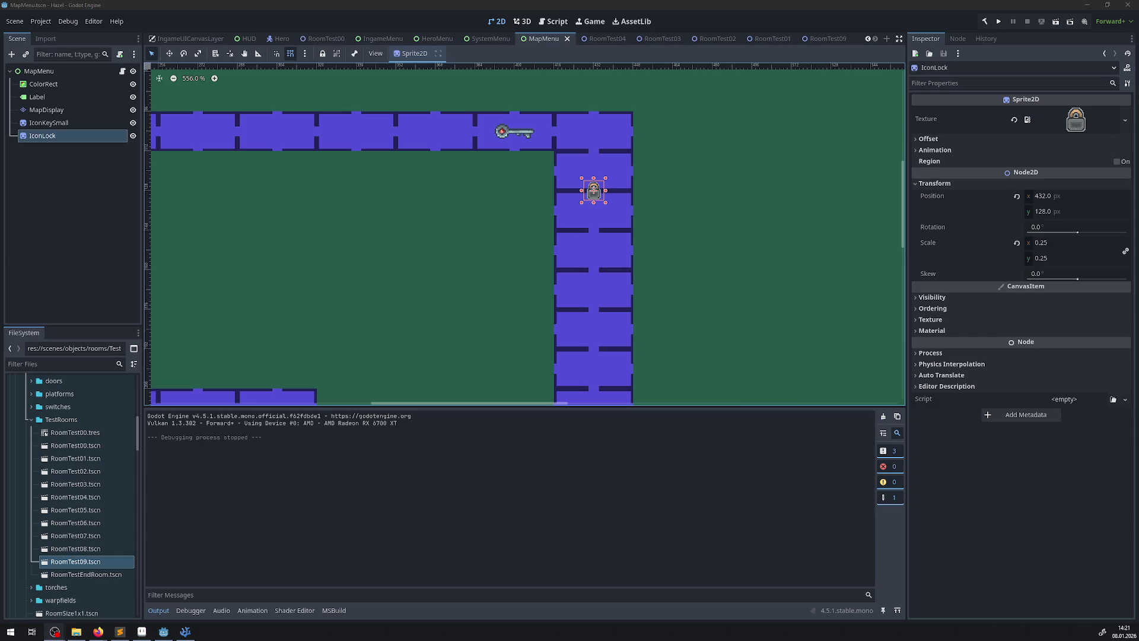
key("alt+Tab")
left_click(1000, 24)
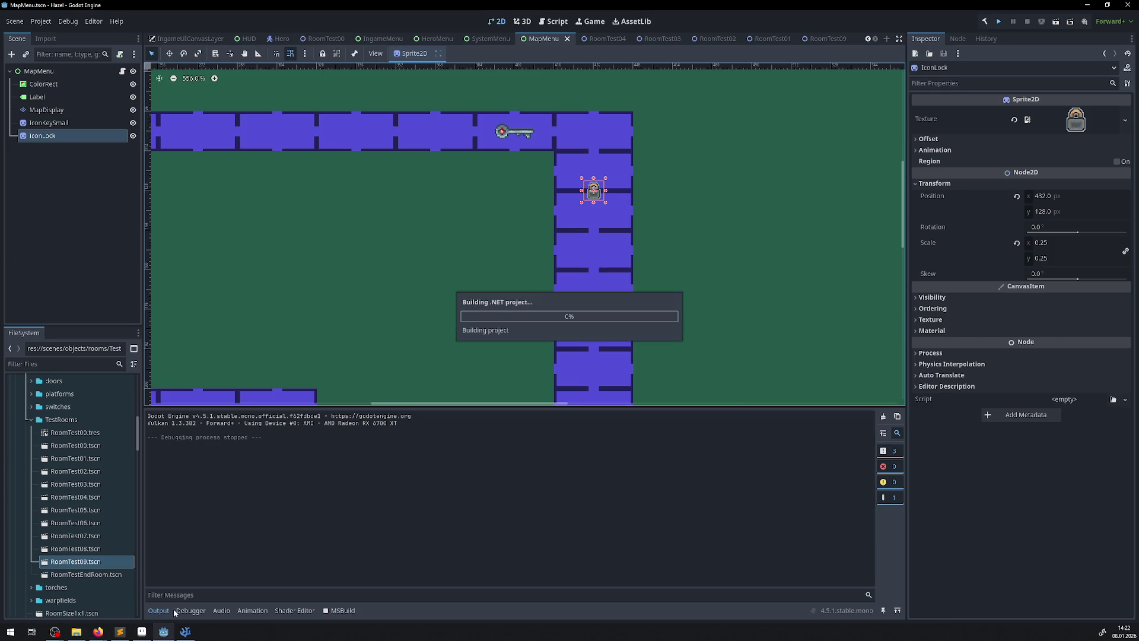
- Switch to Aseprite and save MapDisplay.png
key("alt+Tab")
scroll(524, 318, "up", 3)
key("ctrl+s")
scroll(488, 279, "down", 3)
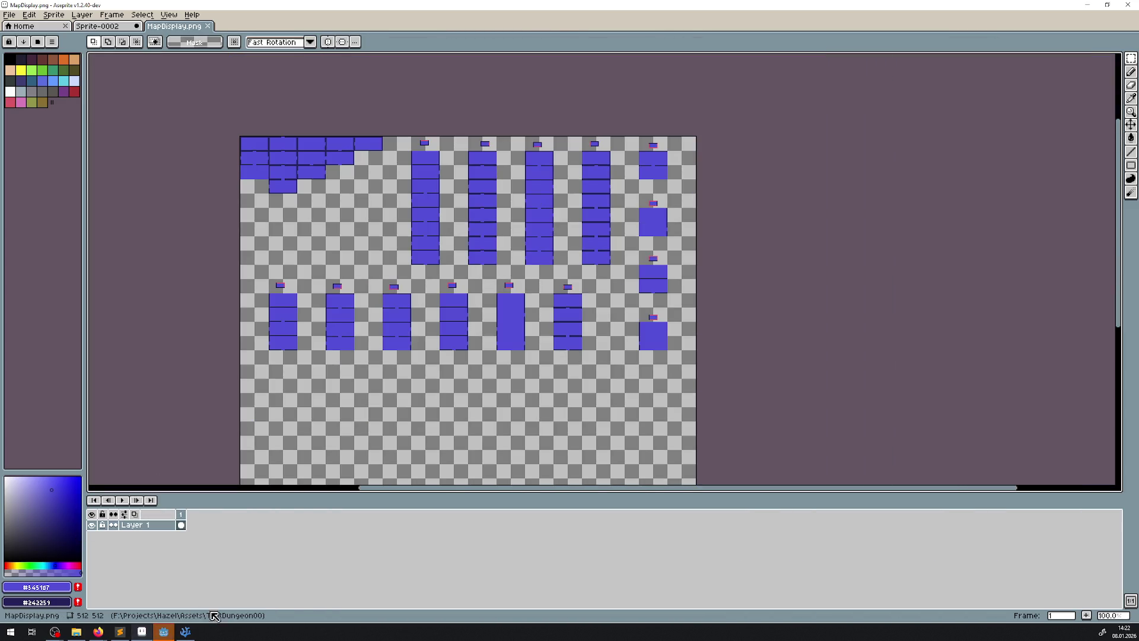
- Bring the running game window forward to play, then switch to the Zelda reference browser
mouse_move(163, 632)
left_click(216, 593)
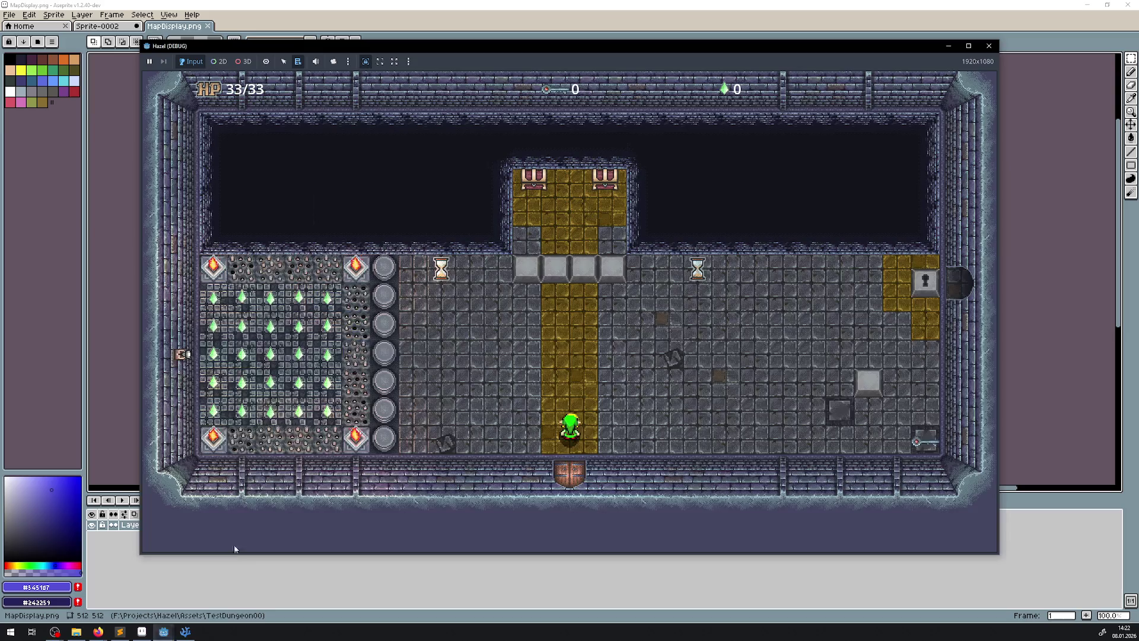
left_click(619, 374)
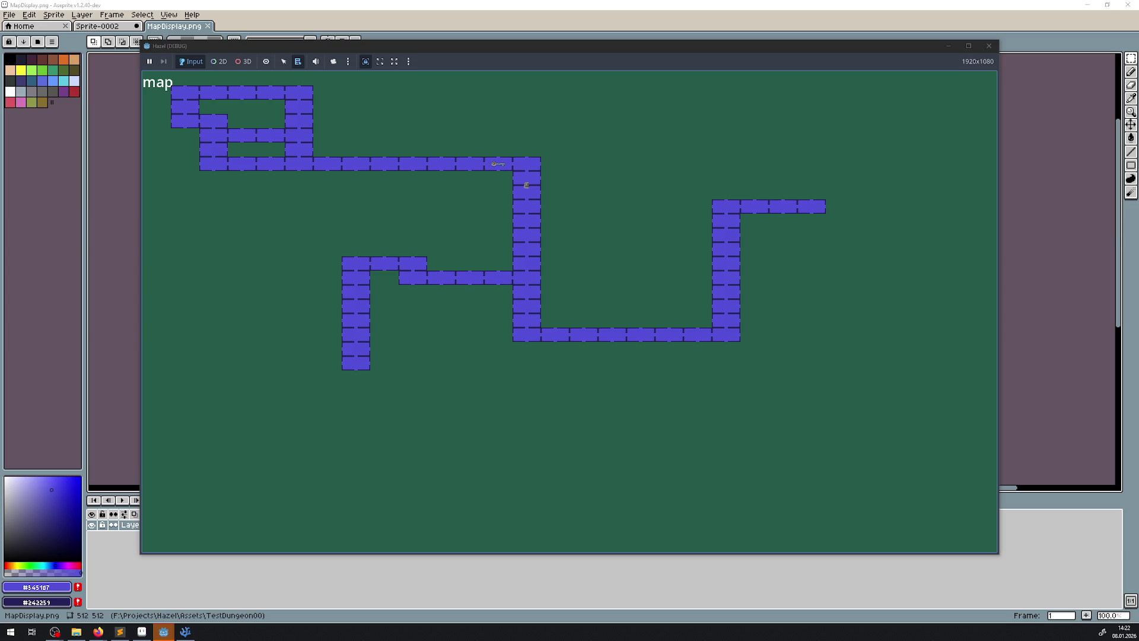
key("alt+Tab")
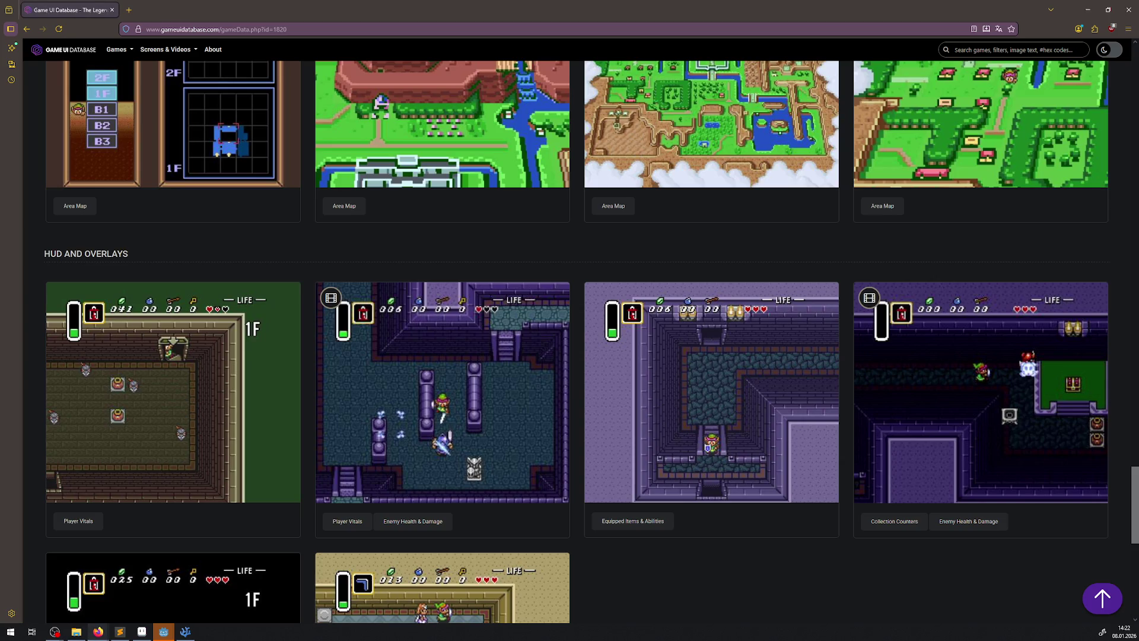
- Enlarge one Zelda Area Map screenshot on Game UI Database, then close it
scroll(1046, 341, "up", 10)
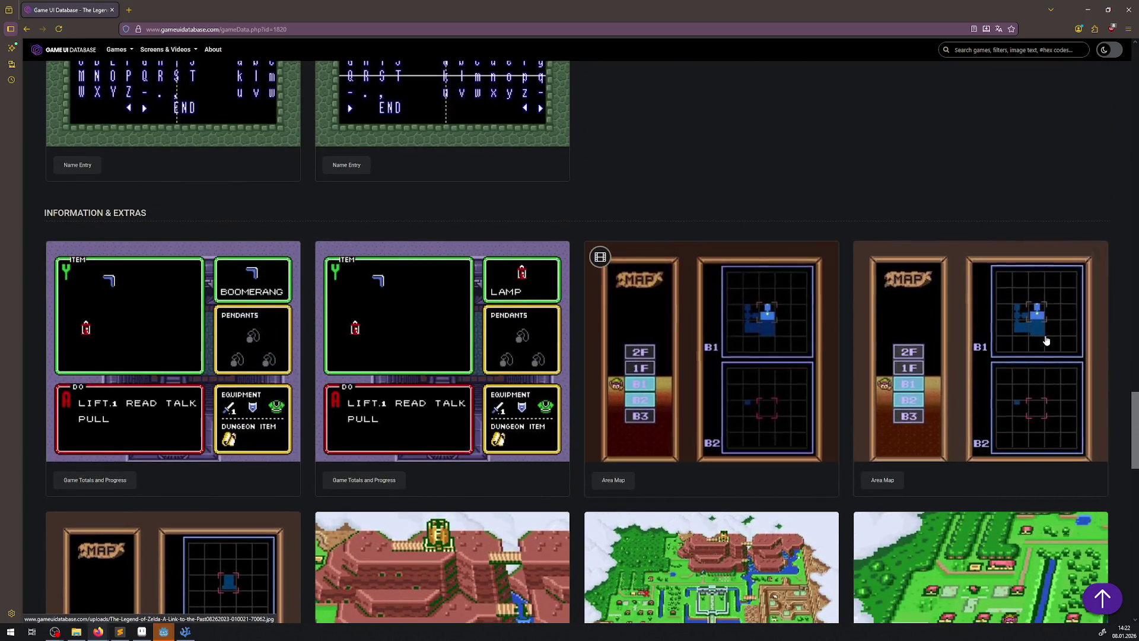
left_click(1046, 341)
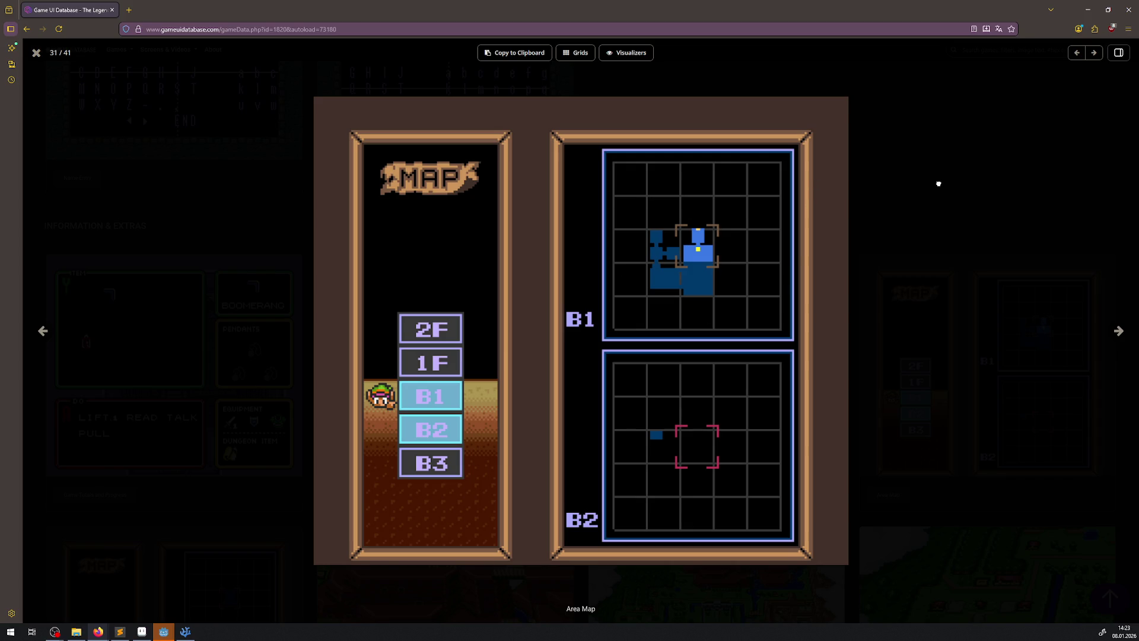
key("Escape")
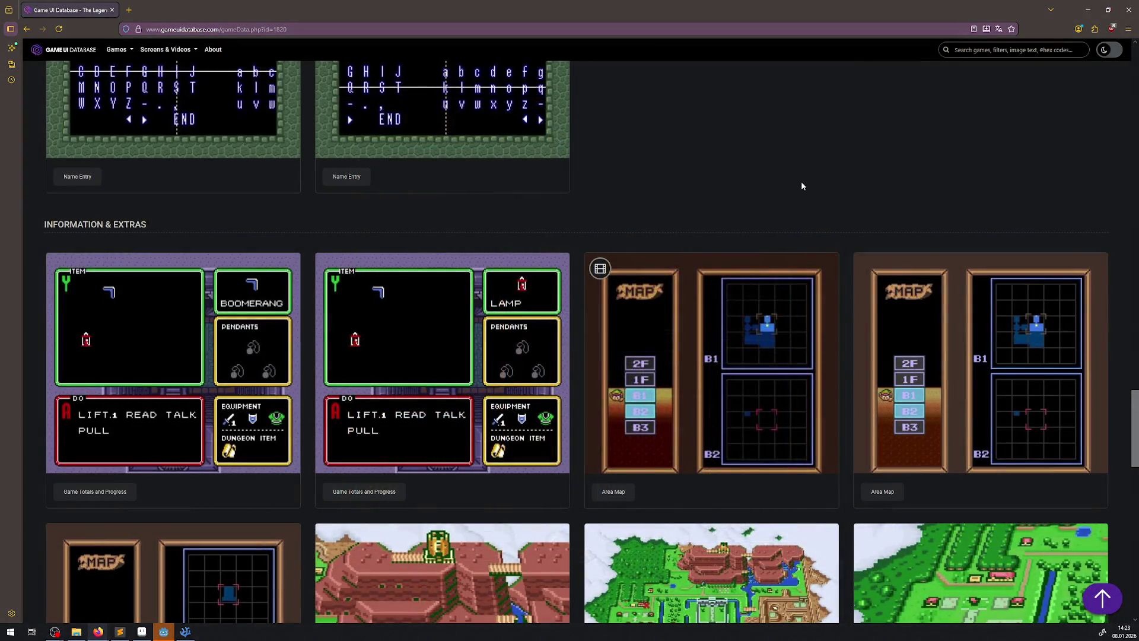
scroll(744, 355, "down", 10)
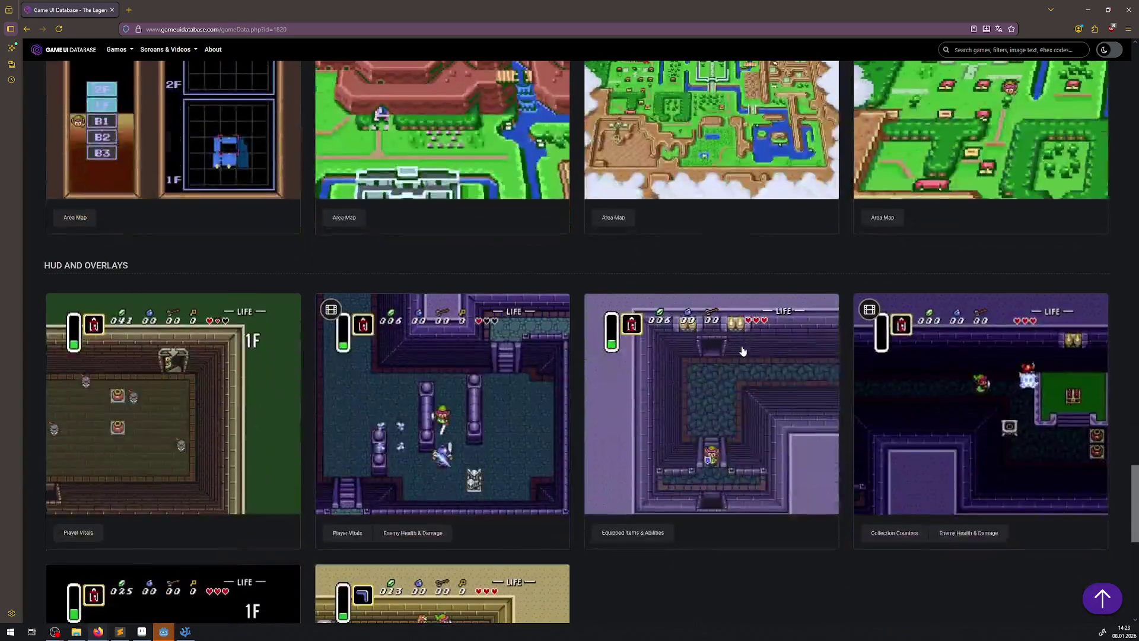
scroll(272, 245, "up", 1)
- Enlarge the other Area Map screenshot, then save MapDisplay.png in Aseprite
left_click(273, 246)
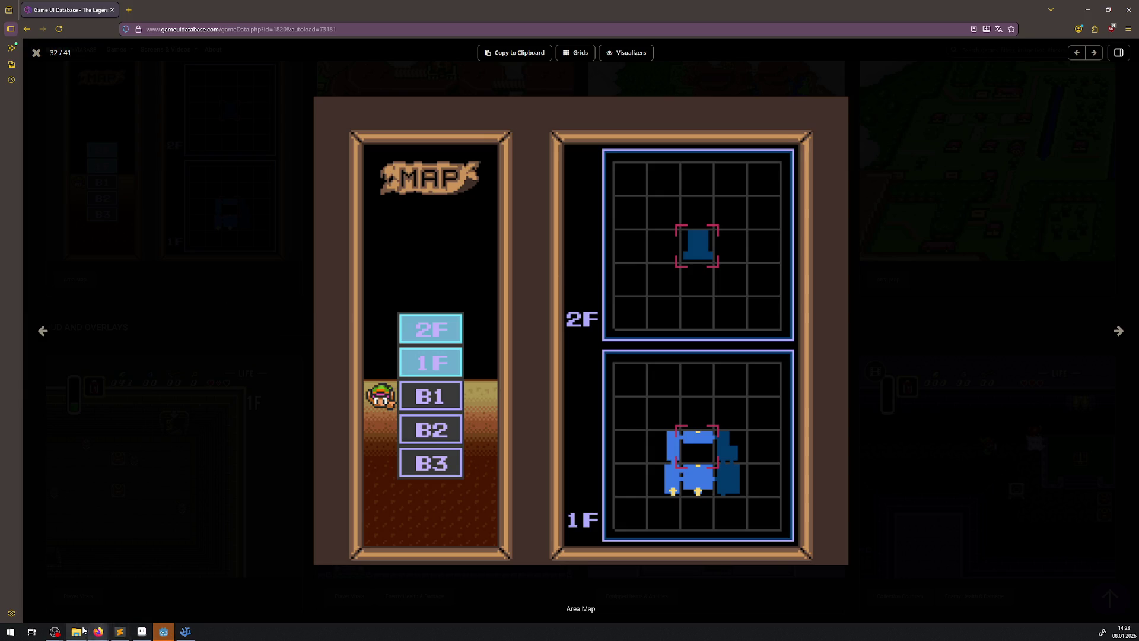
left_click(142, 631)
key("ctrl+s")
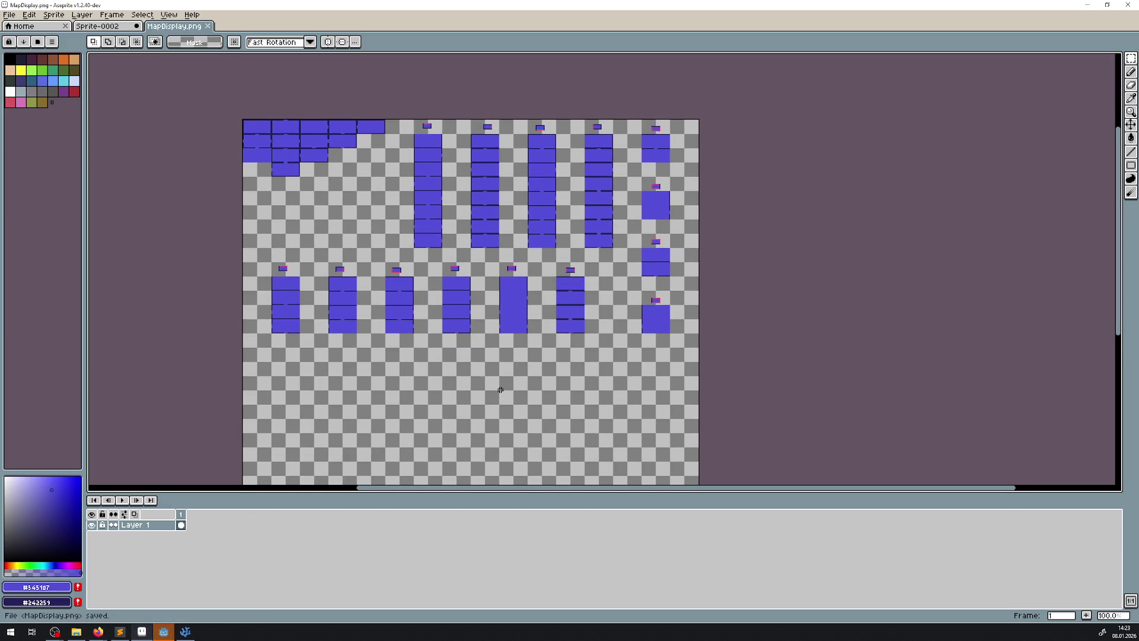